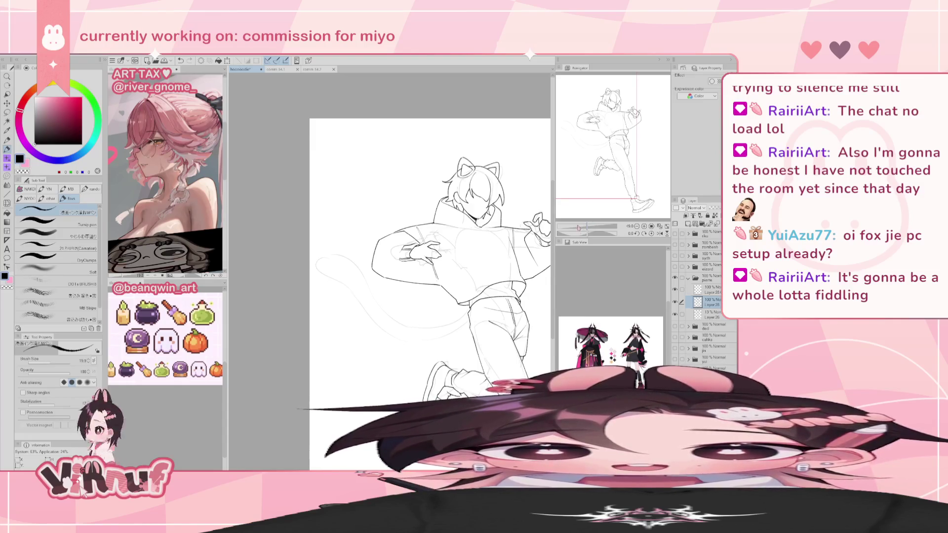
- Zoom, tilt and straighten the view, then cut the whole layer with Ctrl+X
drag(588, 226, 584, 235)
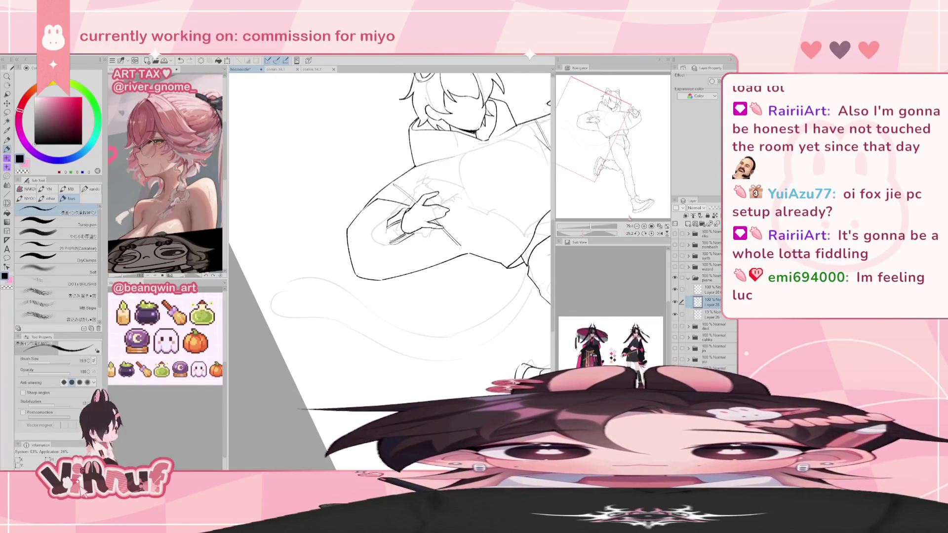
click(644, 233)
drag(591, 227, 587, 226)
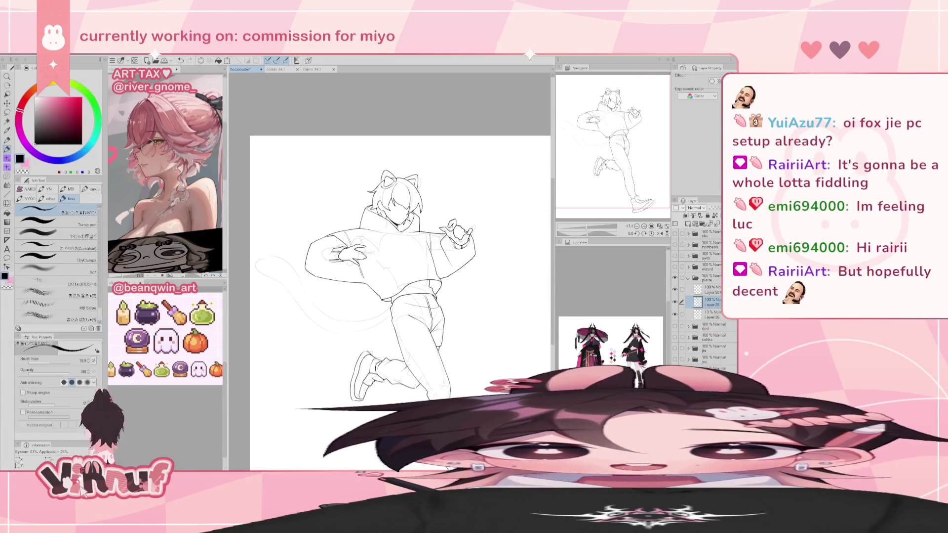
key(ctrl+x)
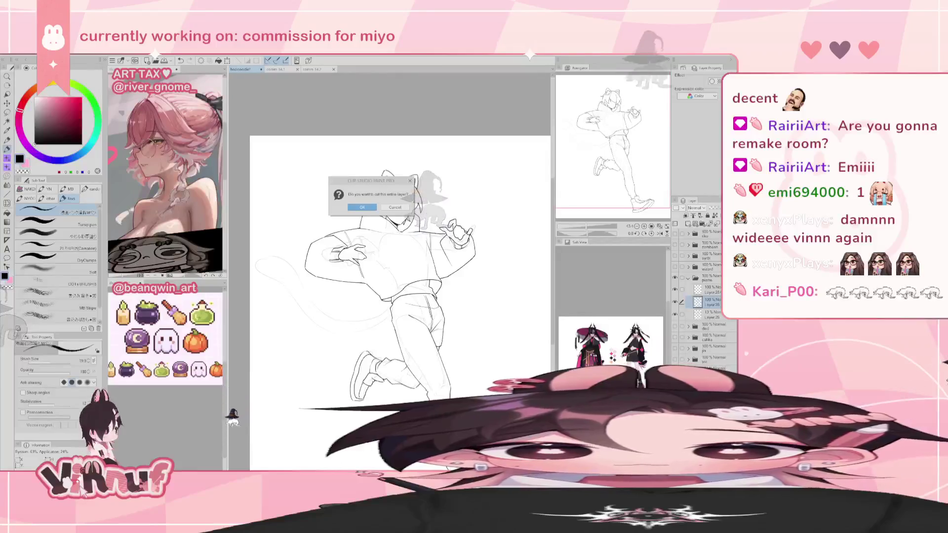
- Dismiss the cut-layer prompt and make the upper Layer 28 active
key(Escape)
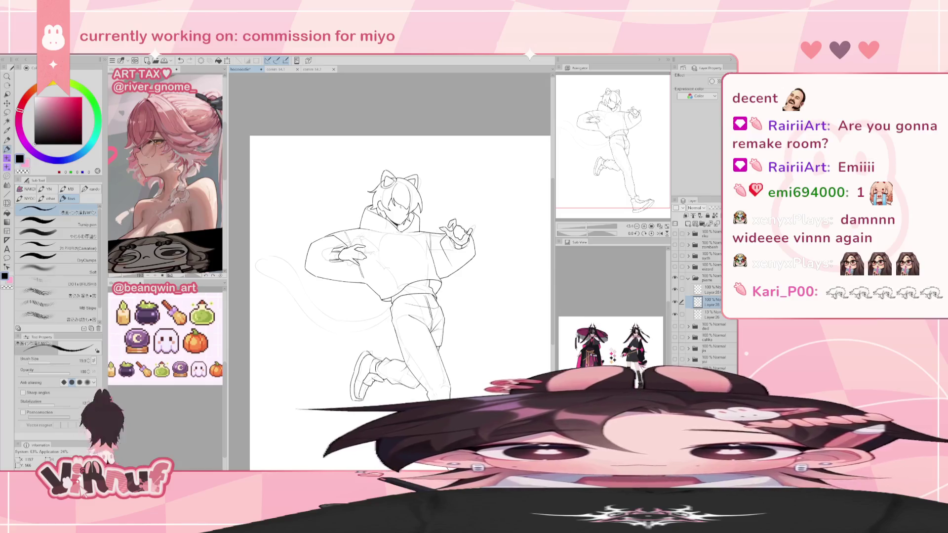
click(675, 301)
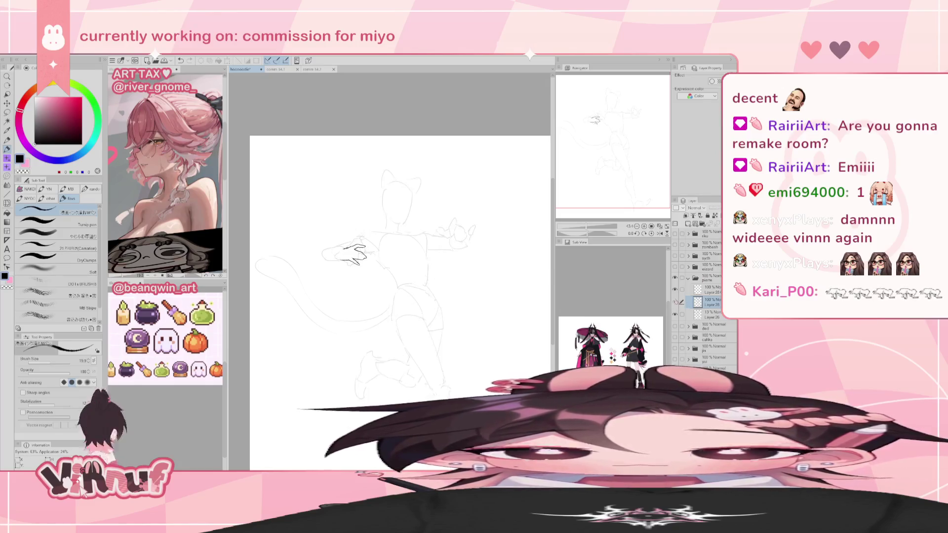
click(709, 289)
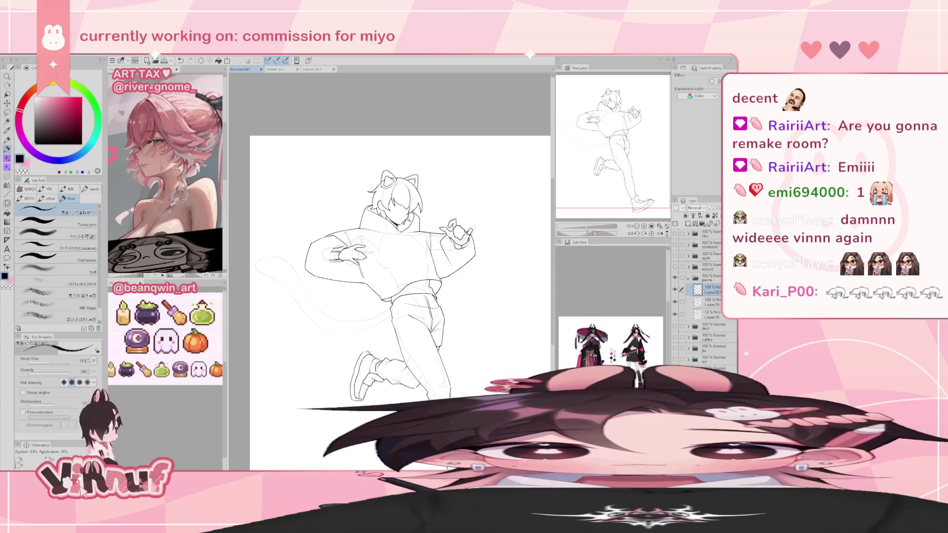
drag(593, 225, 588, 225)
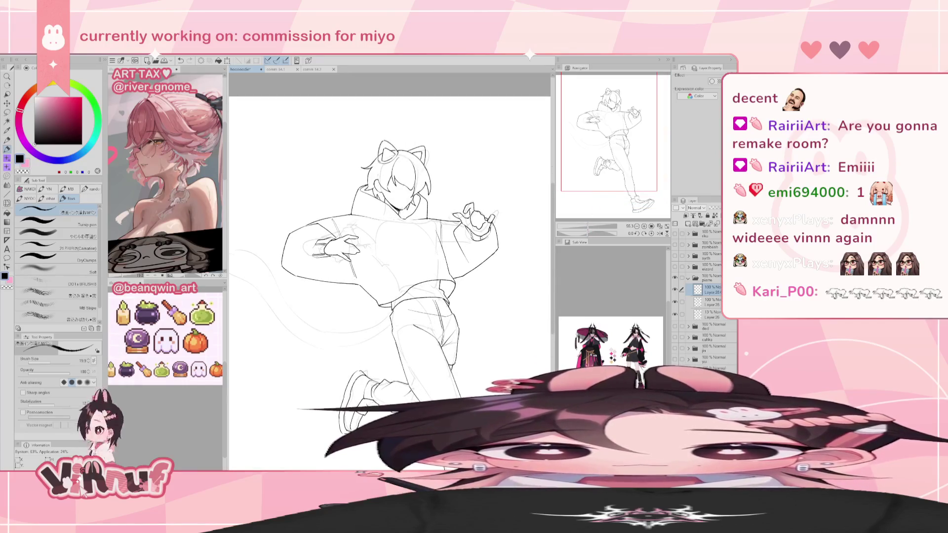
- Rotate and scale the hand in front of the chest, then commit the transform
key(ctrl+t)
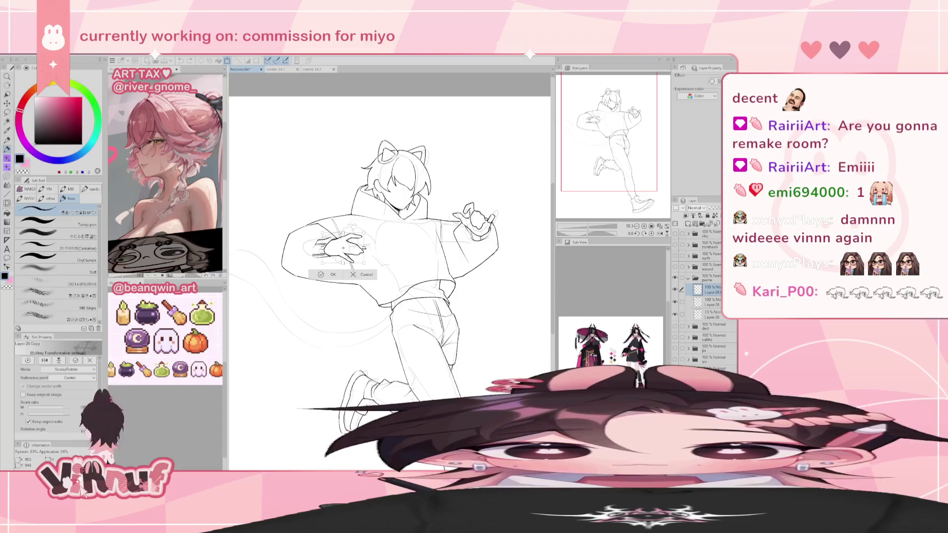
drag(365, 247, 344, 247)
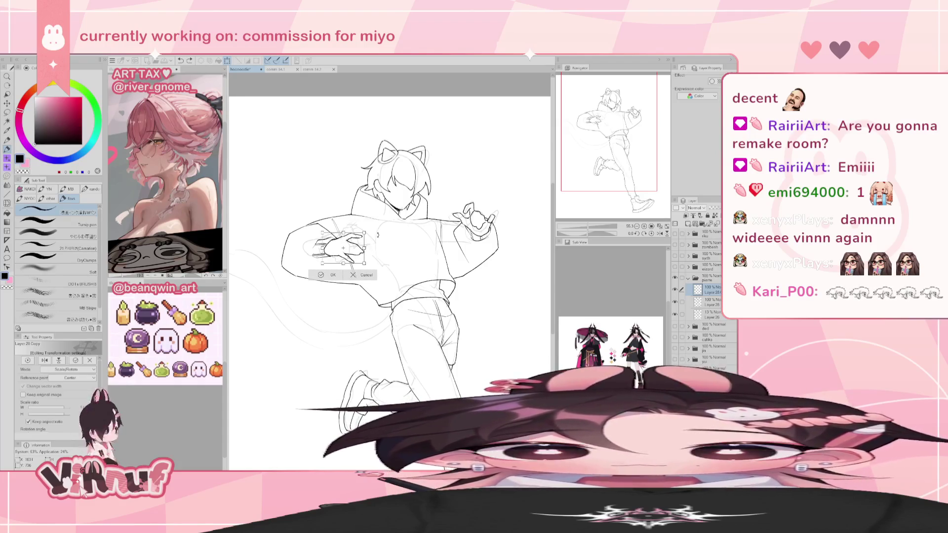
drag(366, 248, 367, 248)
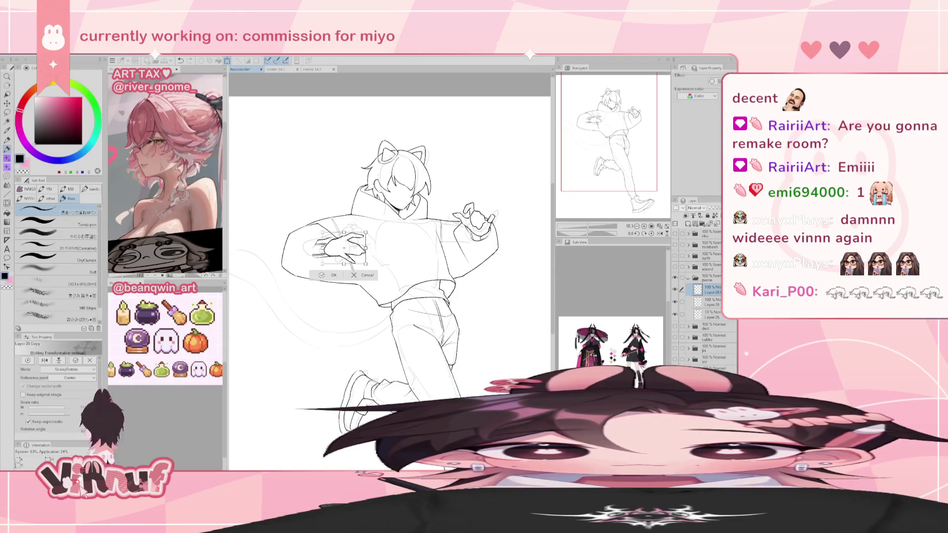
click(341, 275)
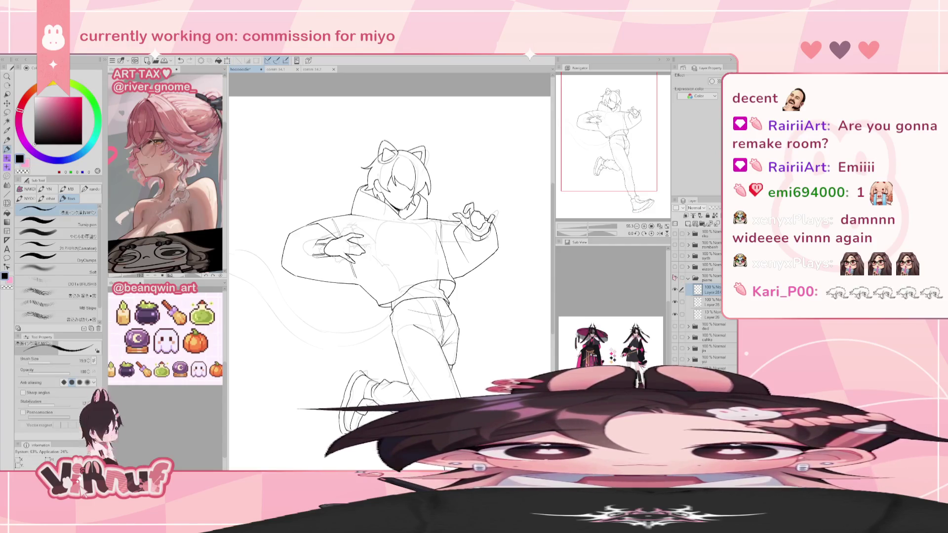
key(m)
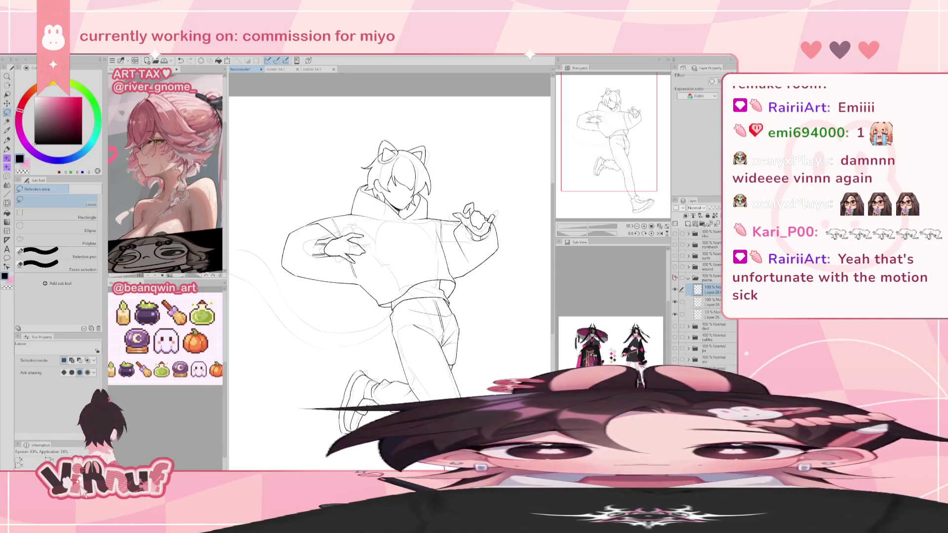
- On the lower Layer 28, lasso the raised hand and apply a transform to it
click(676, 301)
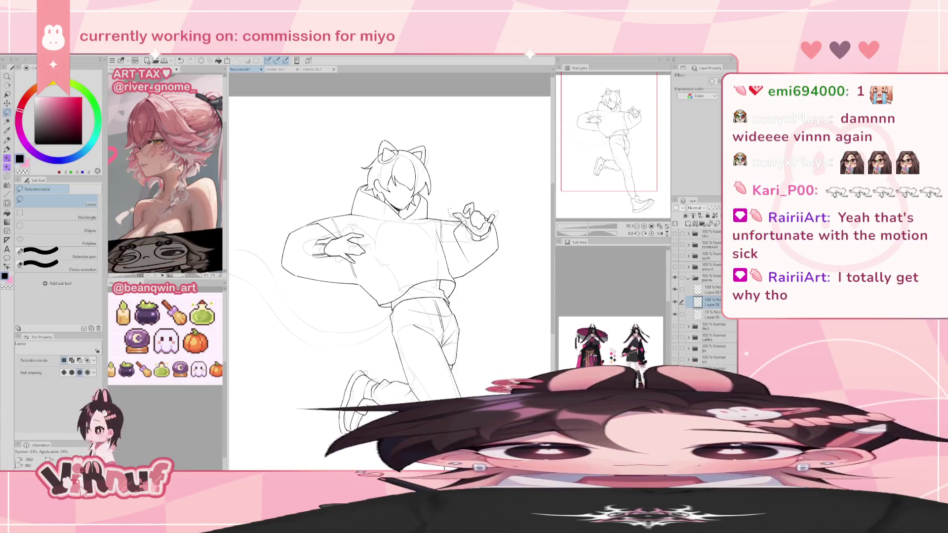
drag(496, 219, 492, 232)
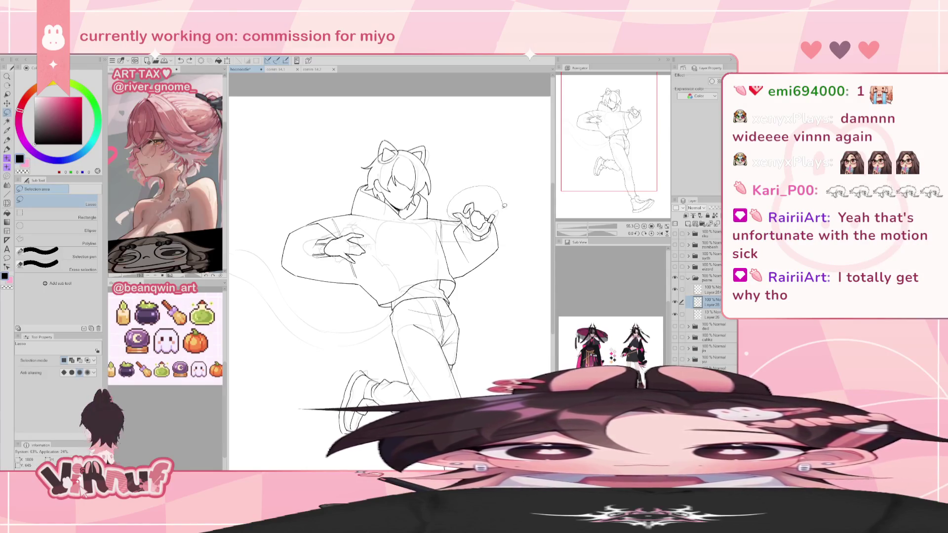
key(ctrl+t)
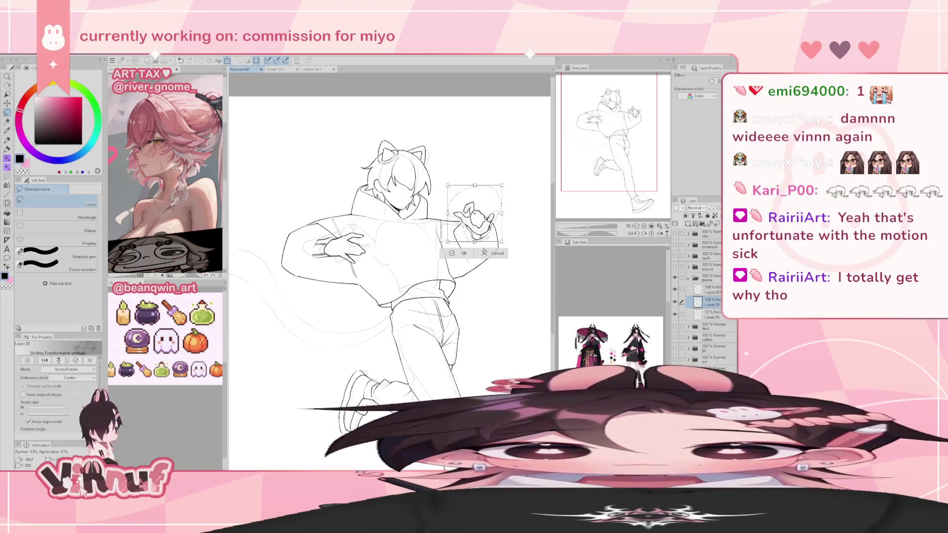
key(Return)
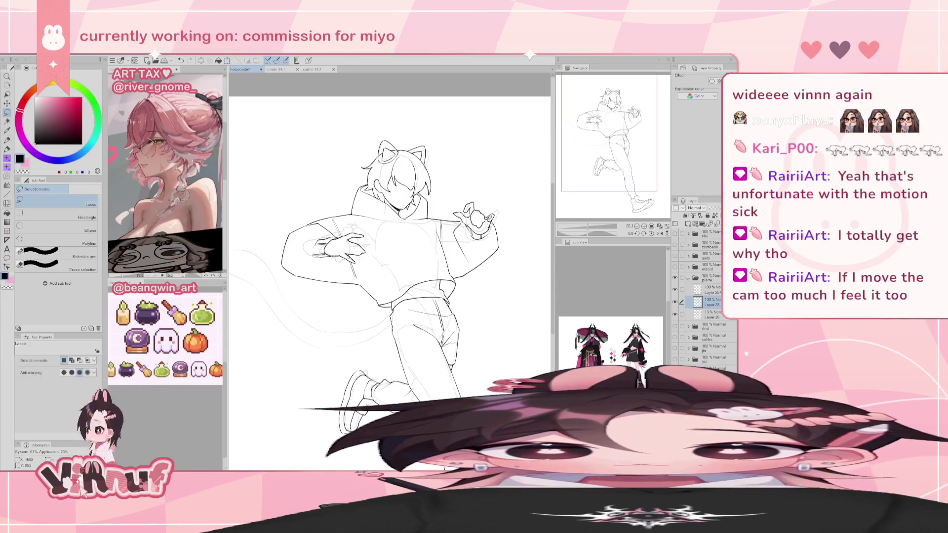
key(p)
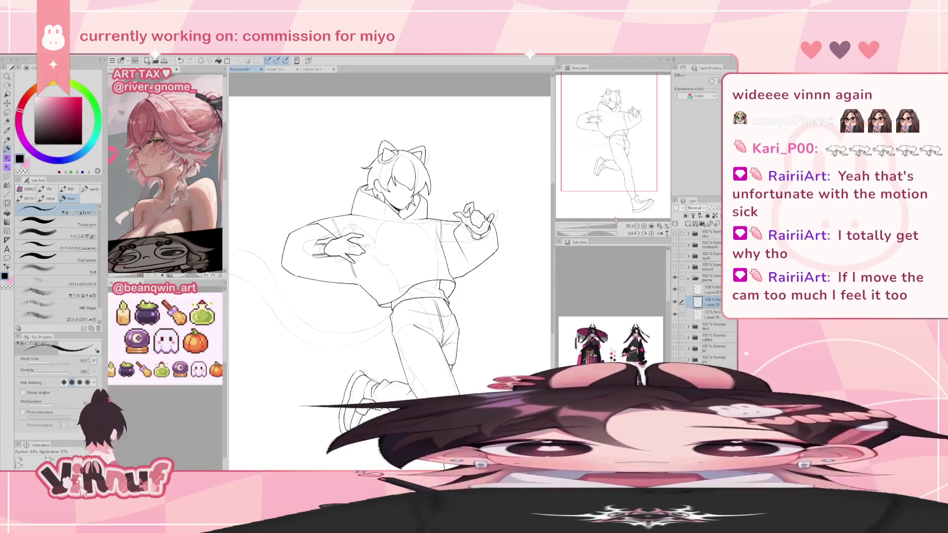
- Erase the stray line where the raised hand meets its sleeve on the flipped canvas
scroll(466, 232, up, 3)
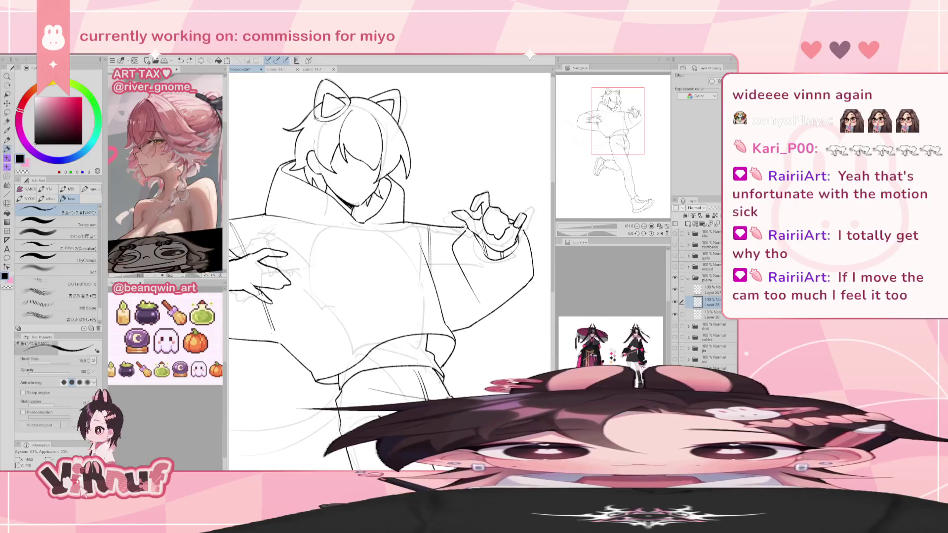
key(h)
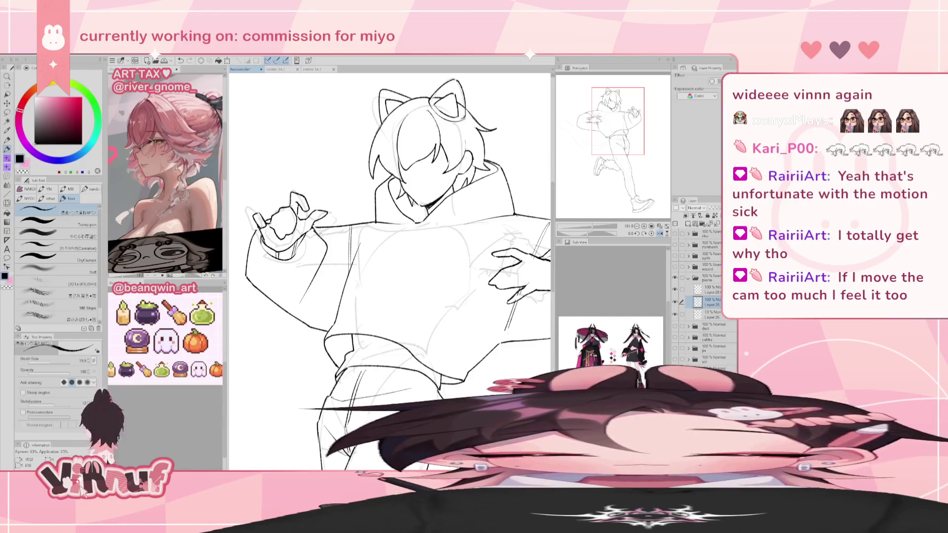
key(e)
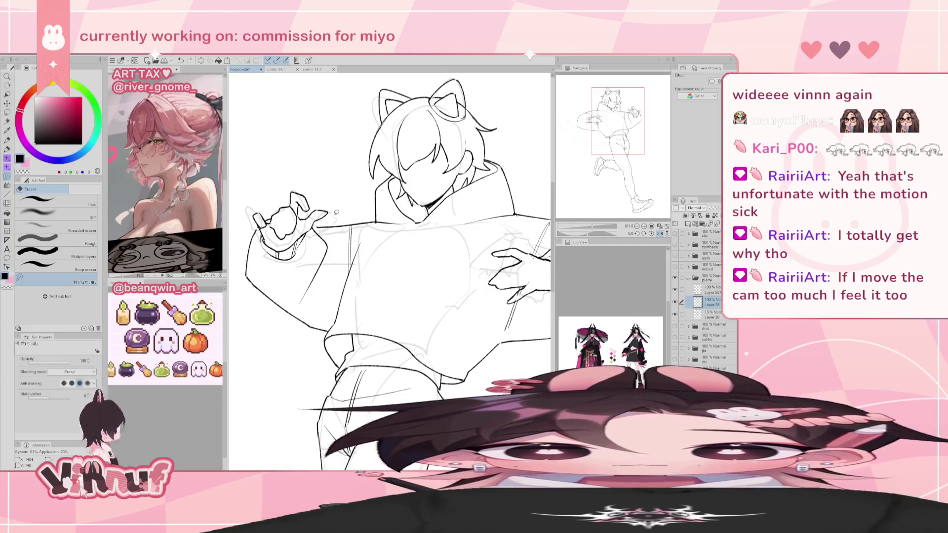
mouse_move(339, 225)
mouse_down()
mouse_move(317, 227)
mouse_move(348, 224)
mouse_up()
key(p)
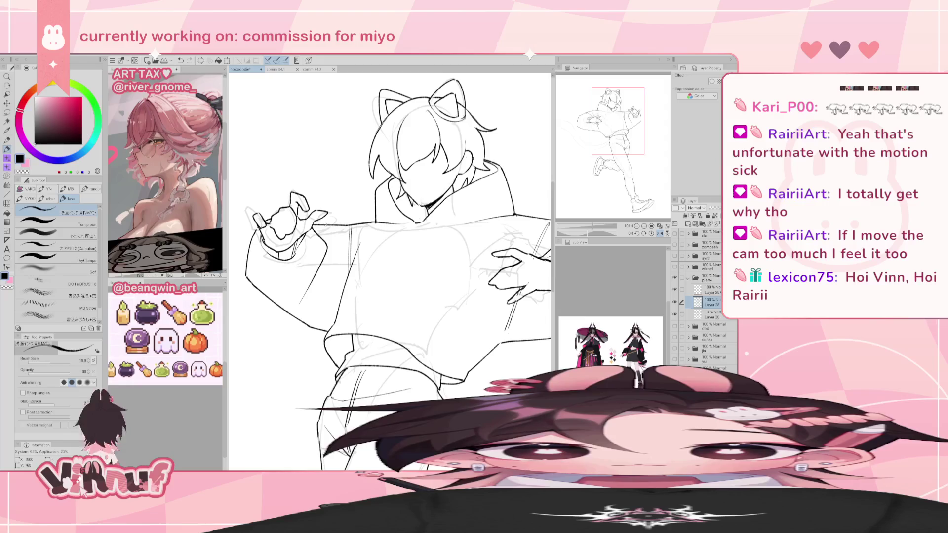
key(h)
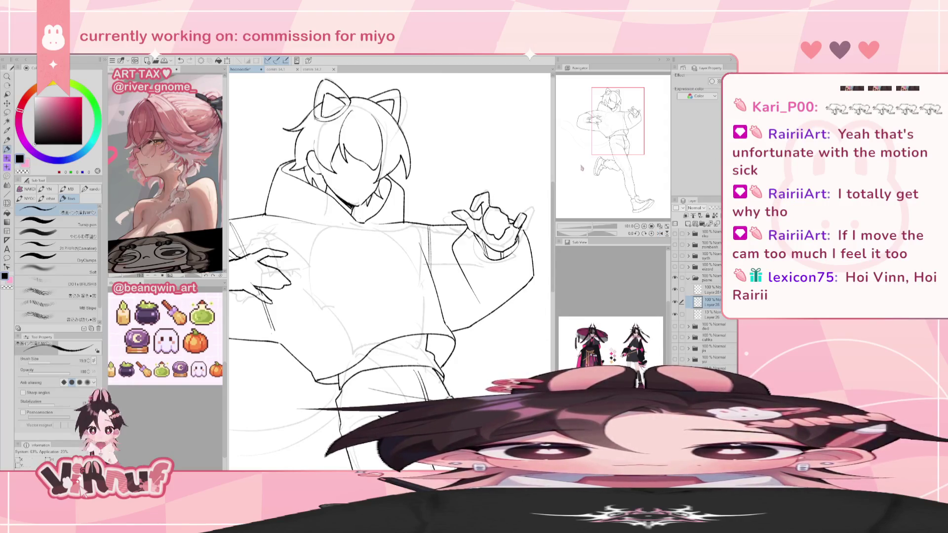
- Lasso the raised hand and push its finger lines slightly right with Liquify
key(m)
drag(459, 221, 473, 214)
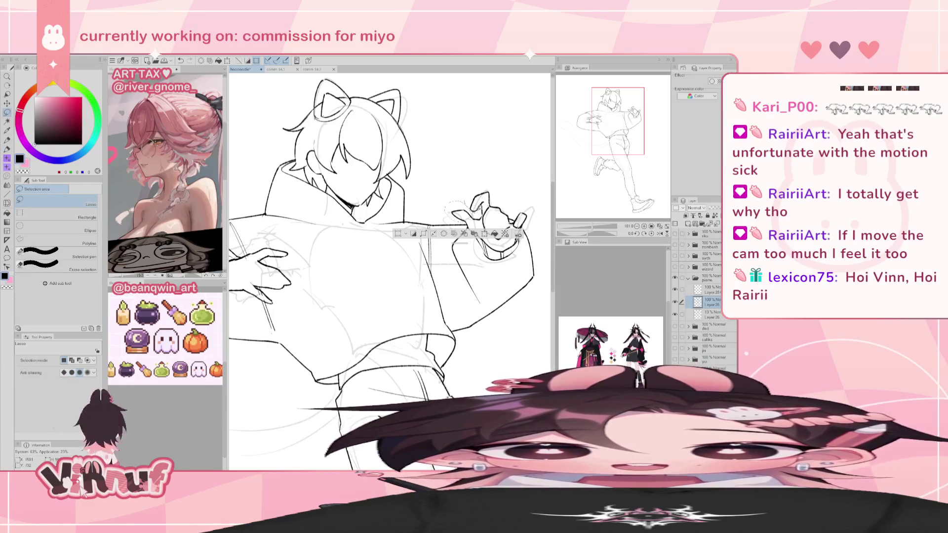
key(j)
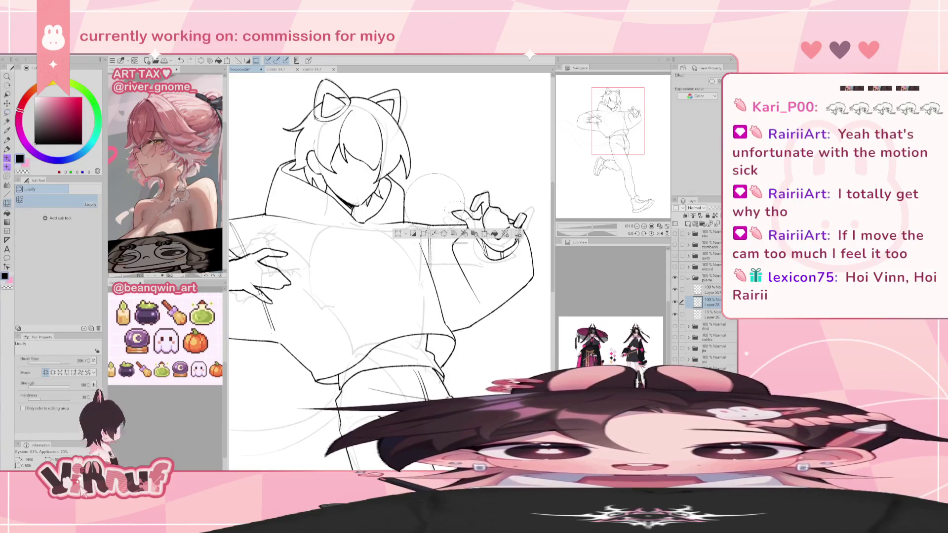
drag(438, 196, 440, 187)
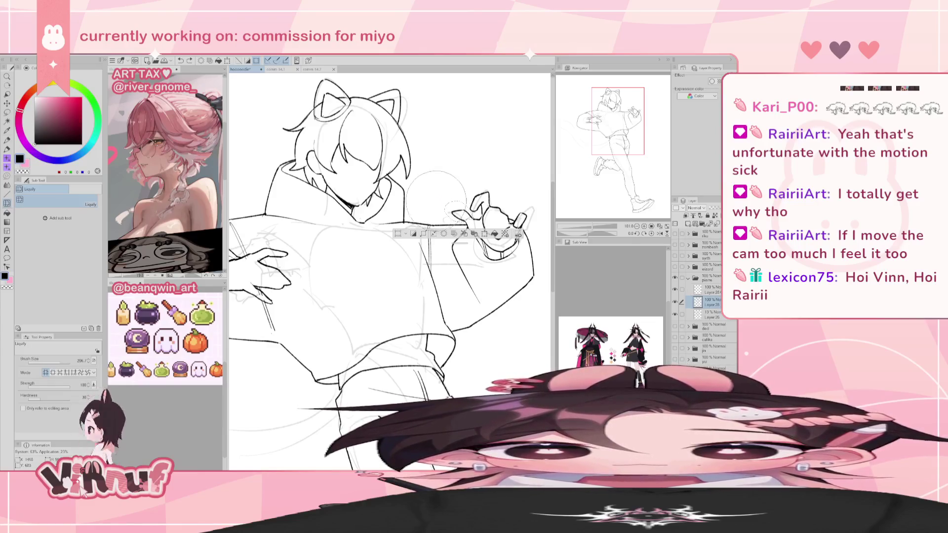
key(ctrl+d)
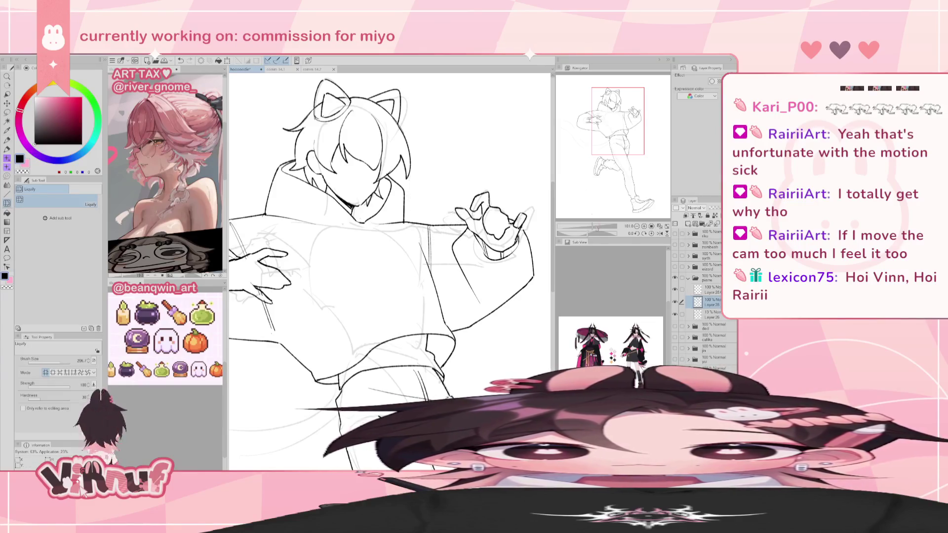
drag(596, 226, 589, 225)
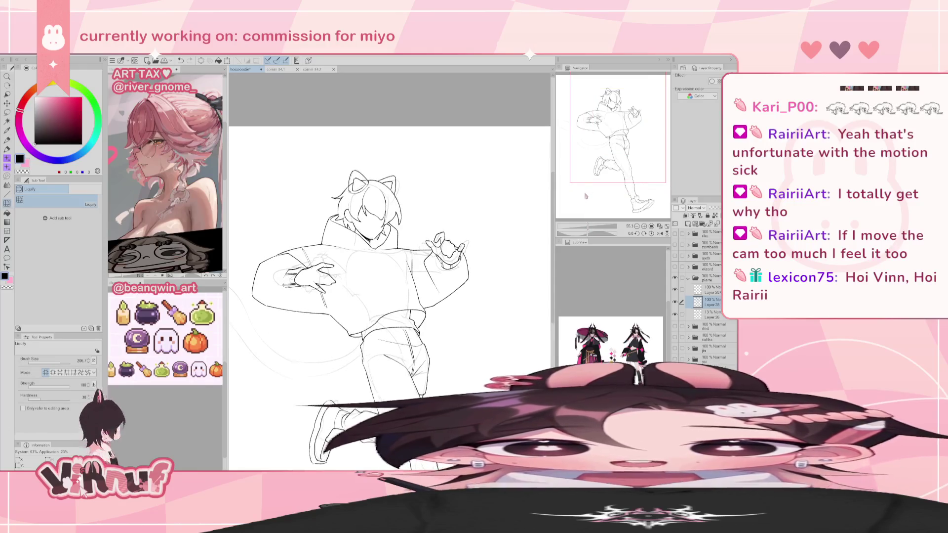
drag(588, 226, 589, 227)
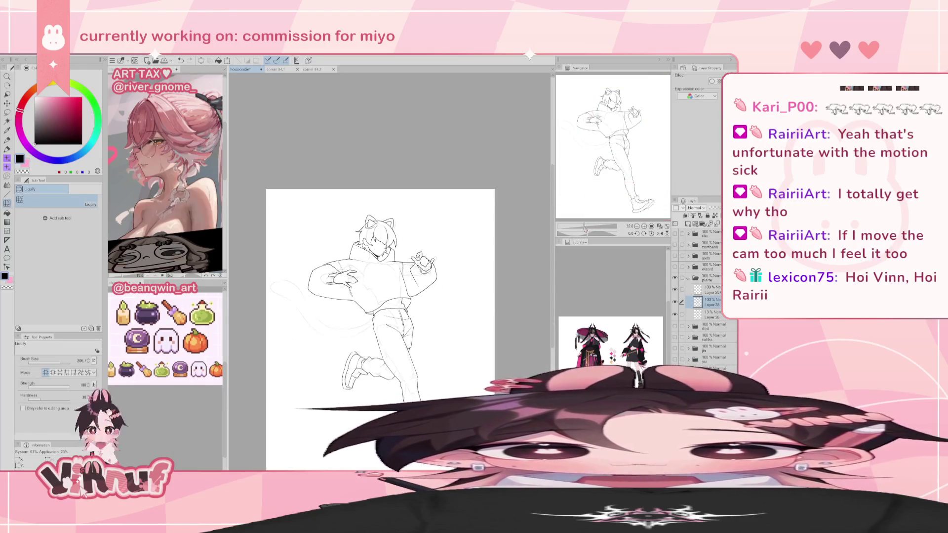
drag(608, 159, 598, 165)
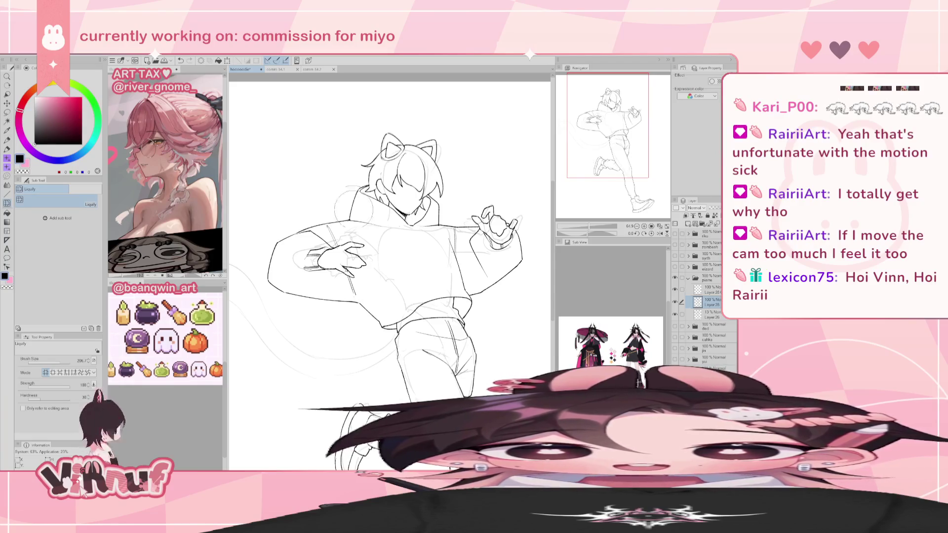
key(e)
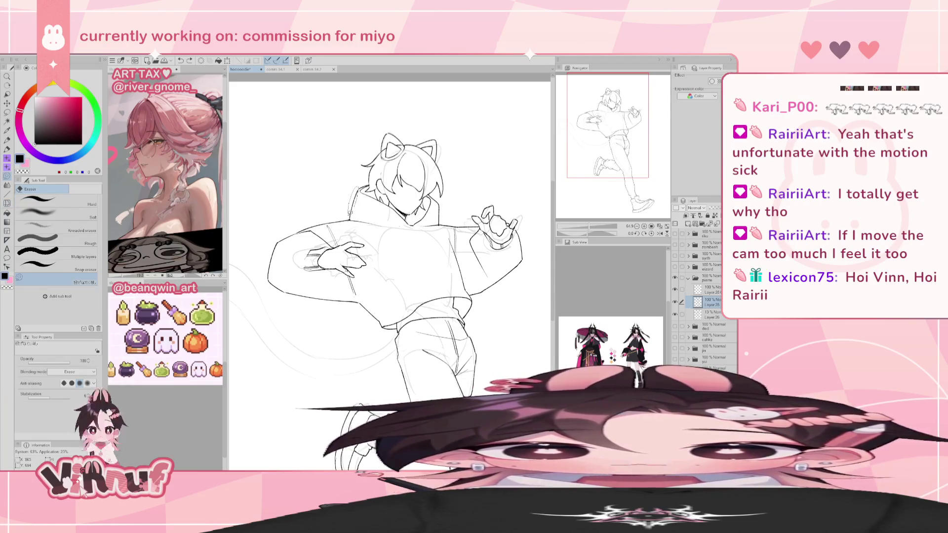
key(h)
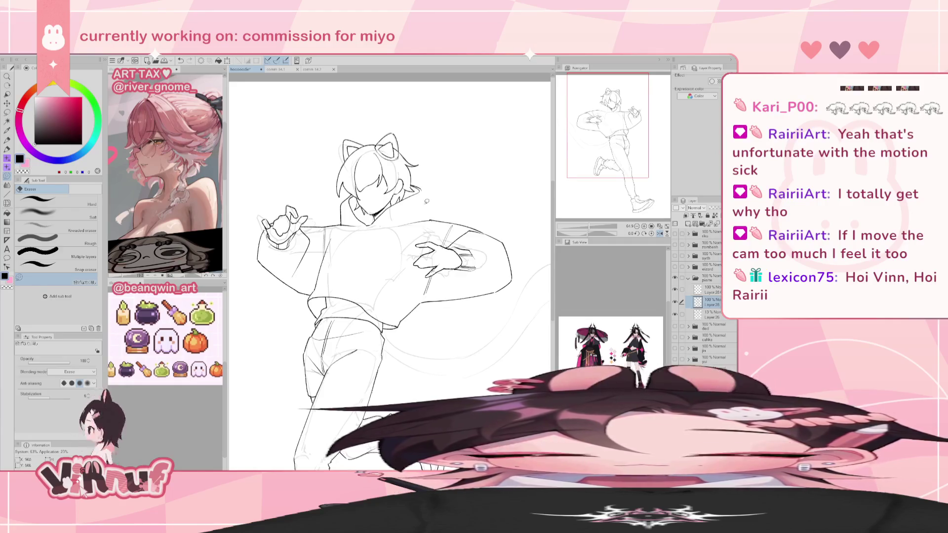
key(p)
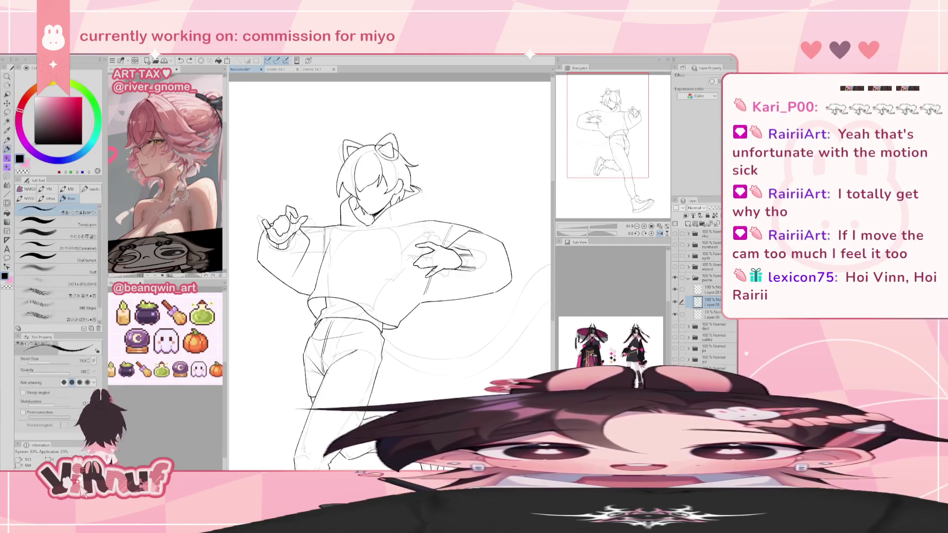
key(h)
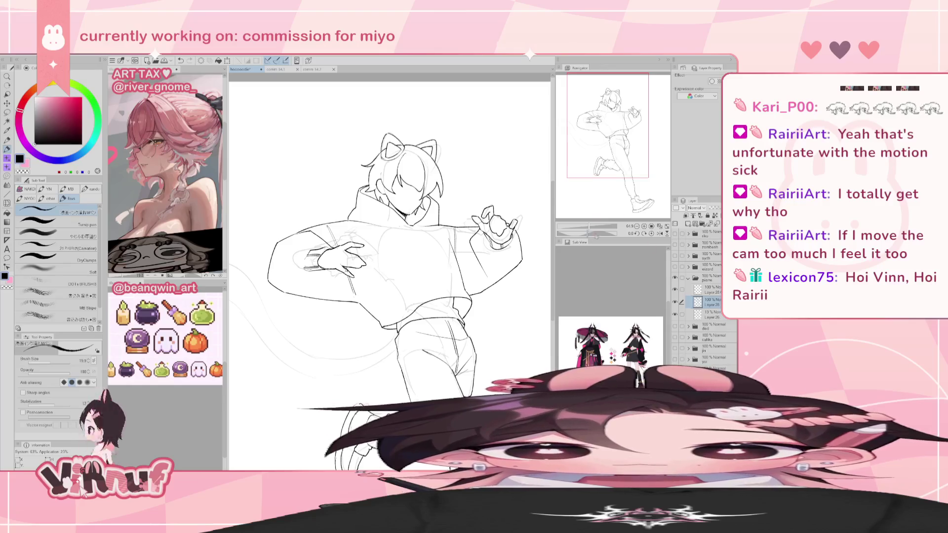
drag(587, 225, 588, 226)
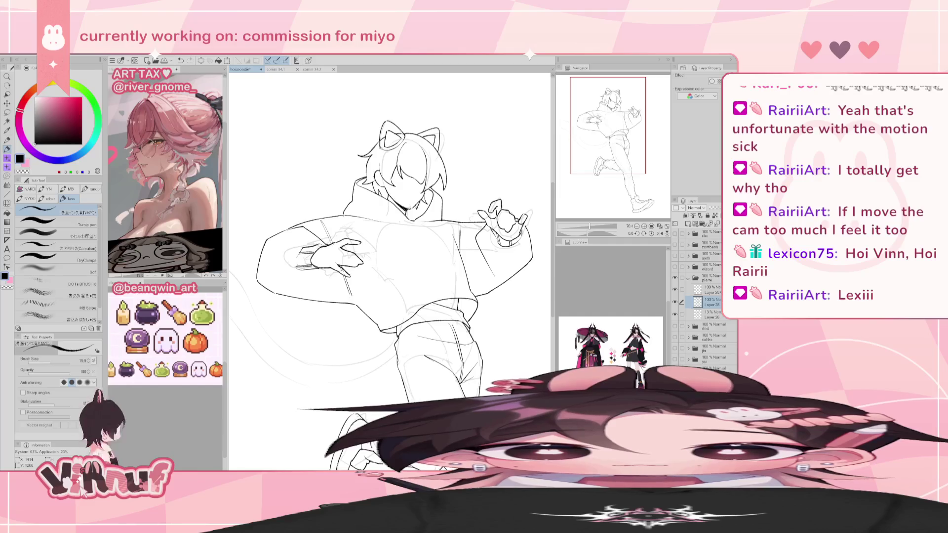
- Frame the tail and ink its upper curve and darker lower edge
drag(590, 226, 588, 226)
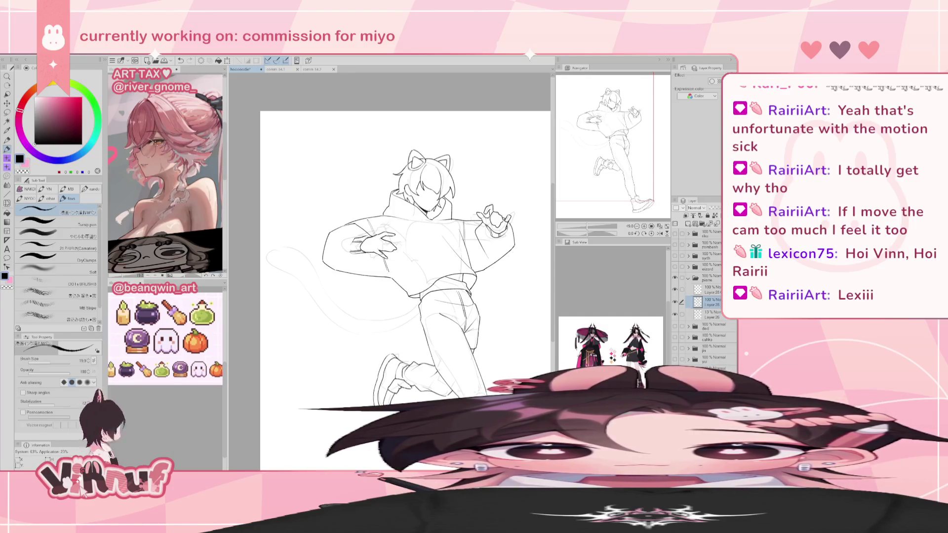
mouse_move(620, 150)
mouse_down()
mouse_move(620, 159)
mouse_move(612, 154)
mouse_up()
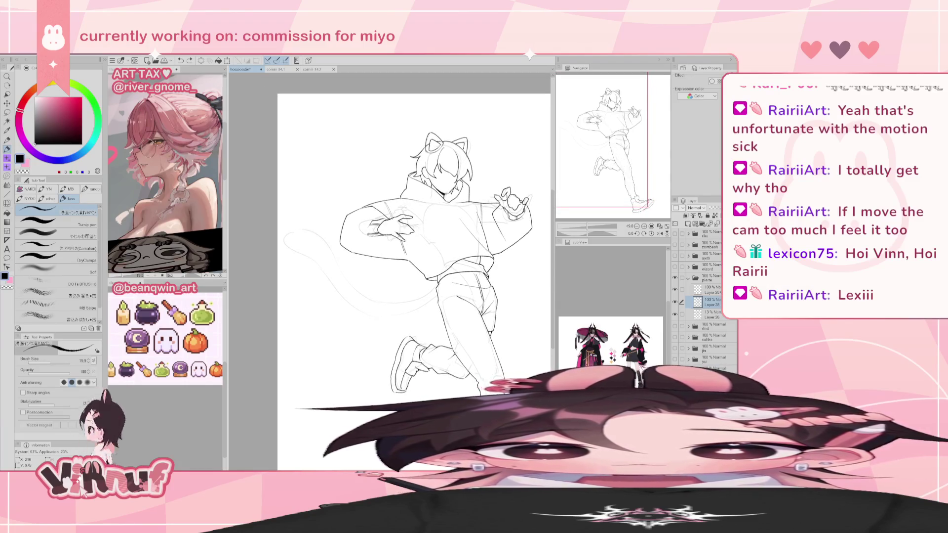
drag(292, 230, 363, 297)
key(ctrl+z)
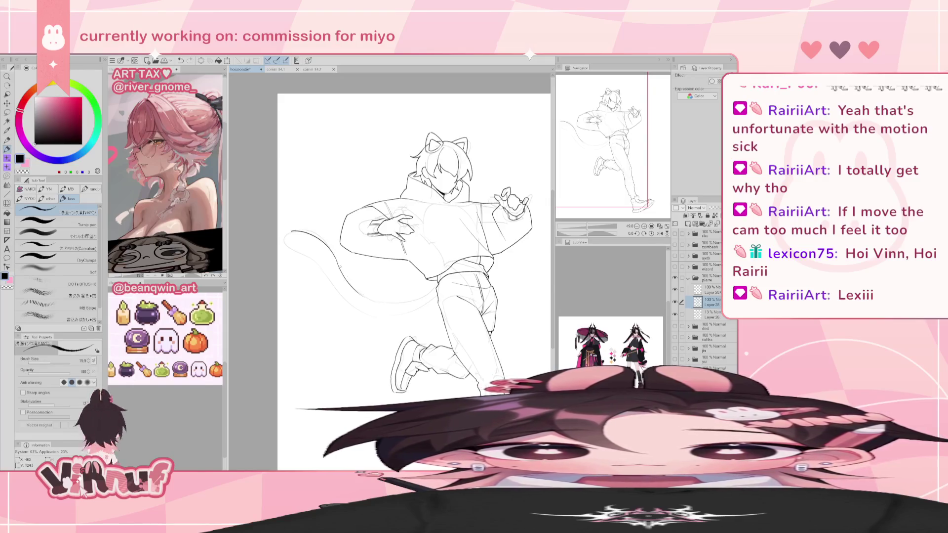
drag(341, 266, 363, 297)
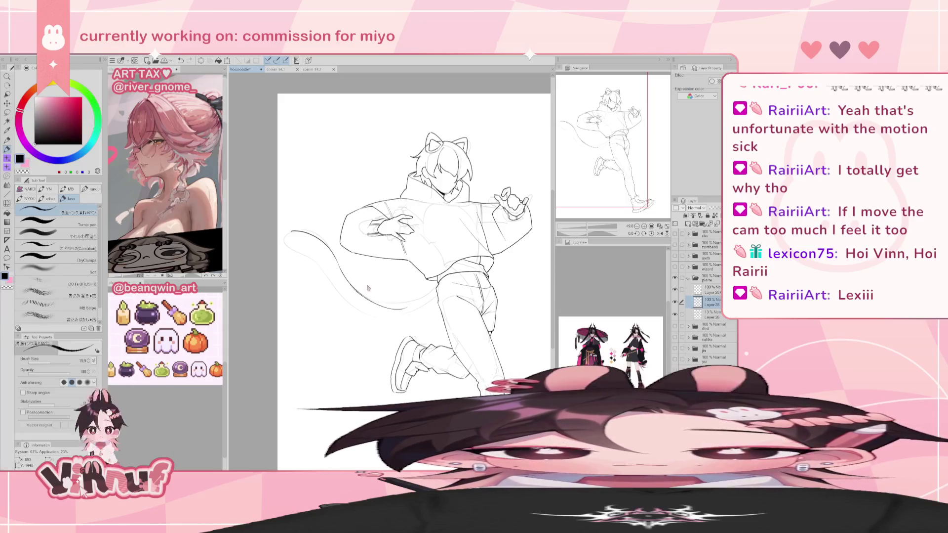
drag(355, 288, 413, 306)
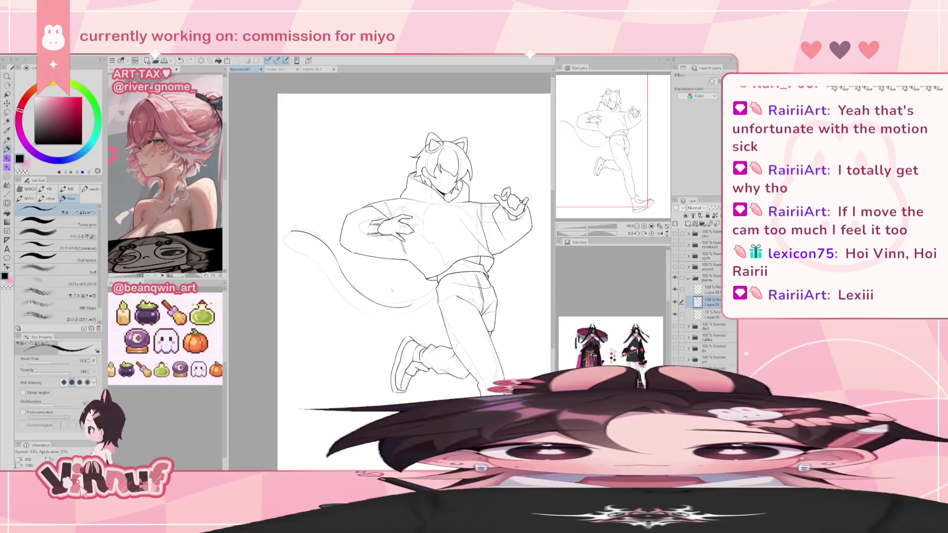
drag(354, 287, 415, 306)
- Mirror the canvas to check the tail and add a line along its lower edge
key(h)
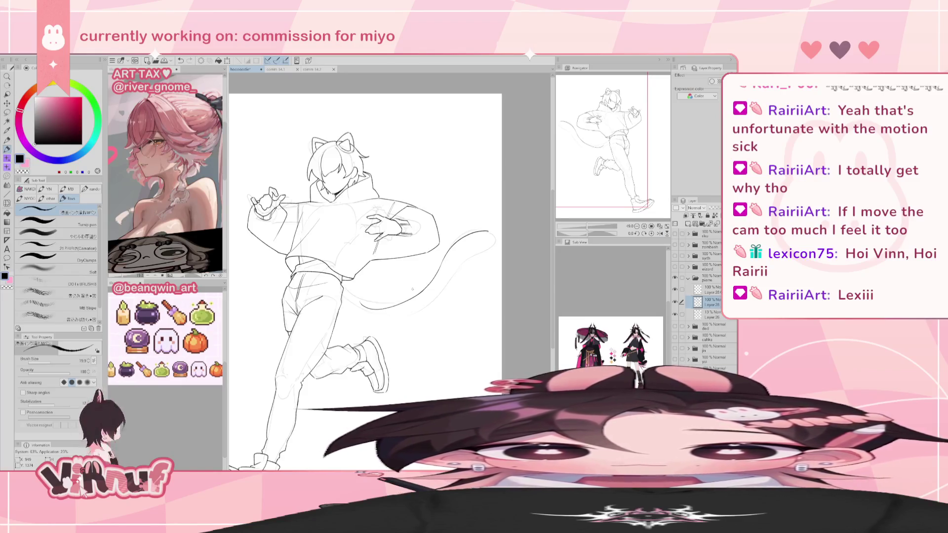
key(e)
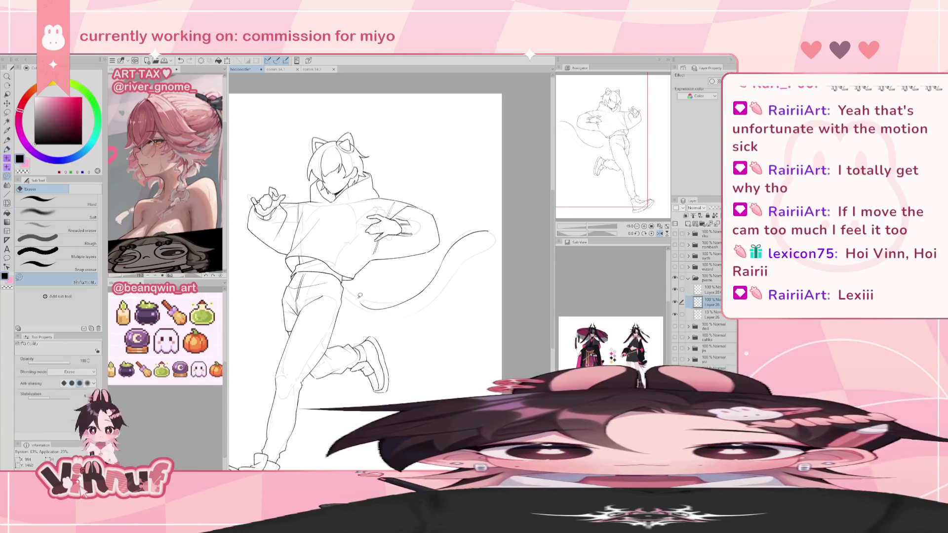
key(p)
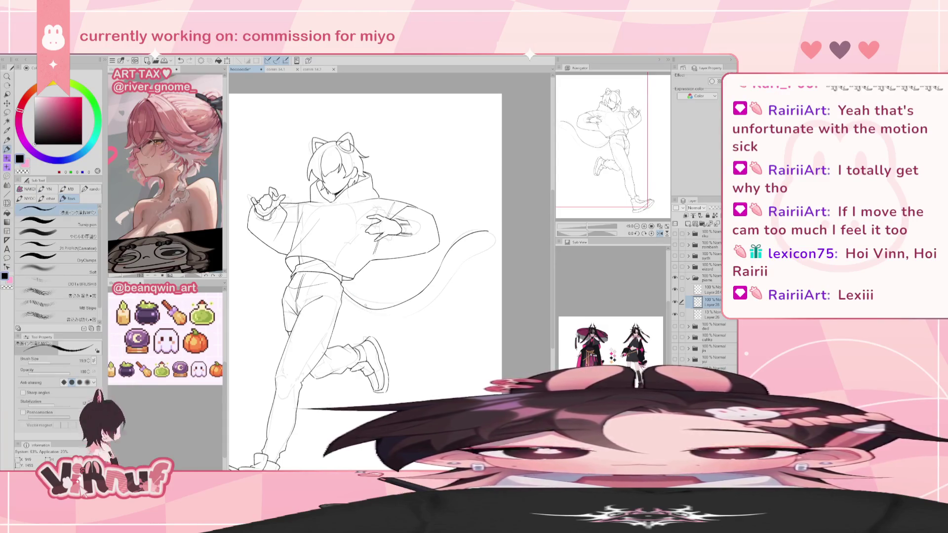
drag(347, 310, 387, 318)
key(h)
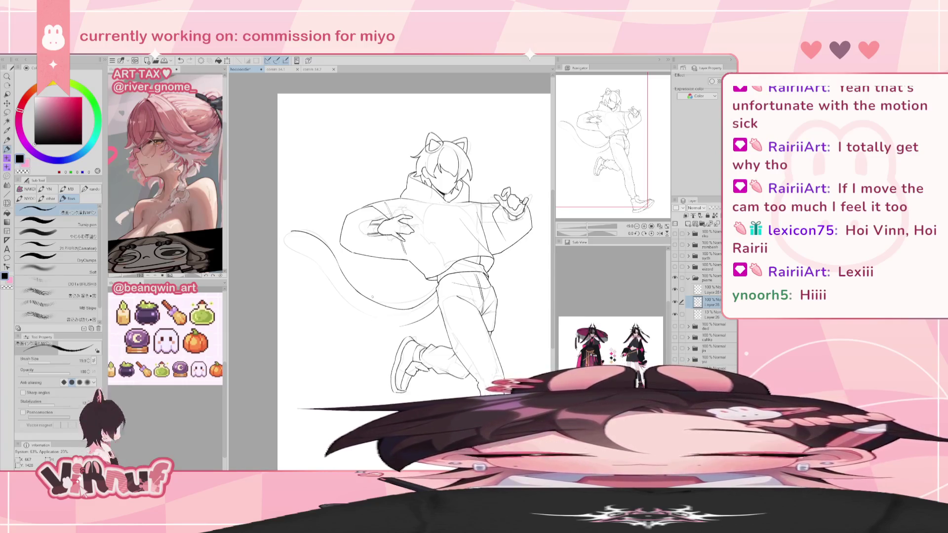
- Redraw the curve of the tail tip until the stroke looks right
drag(291, 231, 336, 300)
key(ctrl+z)
key(ctrl+z)
key(ctrl+z)
key(ctrl+z)
key(ctrl+z)
- Ink the final lower tail stroke and mirror the canvas to check it
key(ctrl+z)
key(ctrl+z)
drag(307, 257, 362, 313)
key(ctrl+z)
key(ctrl+z)
key(ctrl+z)
drag(324, 276, 365, 319)
key(ctrl+z)
key(ctrl+z)
drag(326, 280, 362, 318)
key(ctrl+z)
key(ctrl+z)
mouse_move(325, 278)
mouse_down()
mouse_move(362, 316)
mouse_move(400, 322)
mouse_up()
key(ctrl+z)
key(ctrl+z)
key(ctrl+z)
drag(341, 303, 404, 324)
key(ctrl+z)
drag(351, 310, 410, 325)
key(ctrl+z)
drag(351, 311, 412, 324)
key(h)
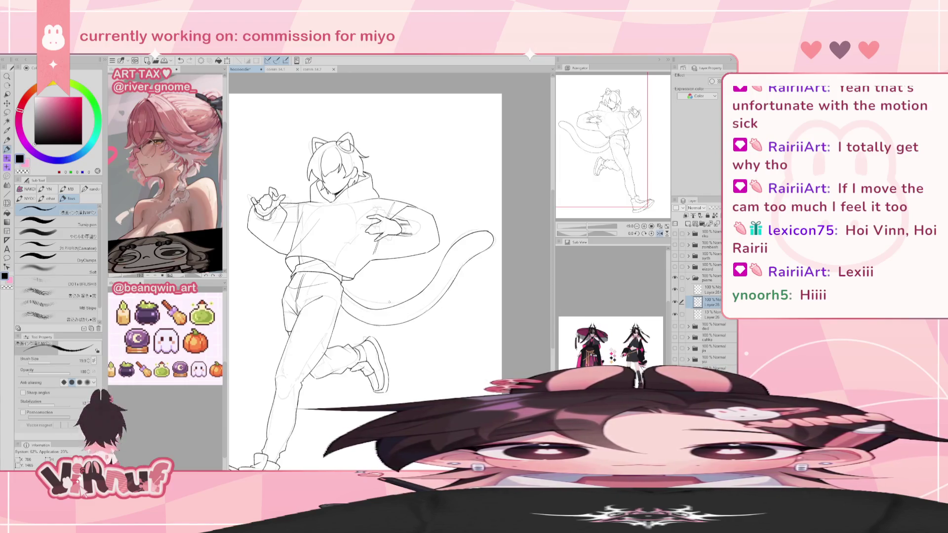
key(h)
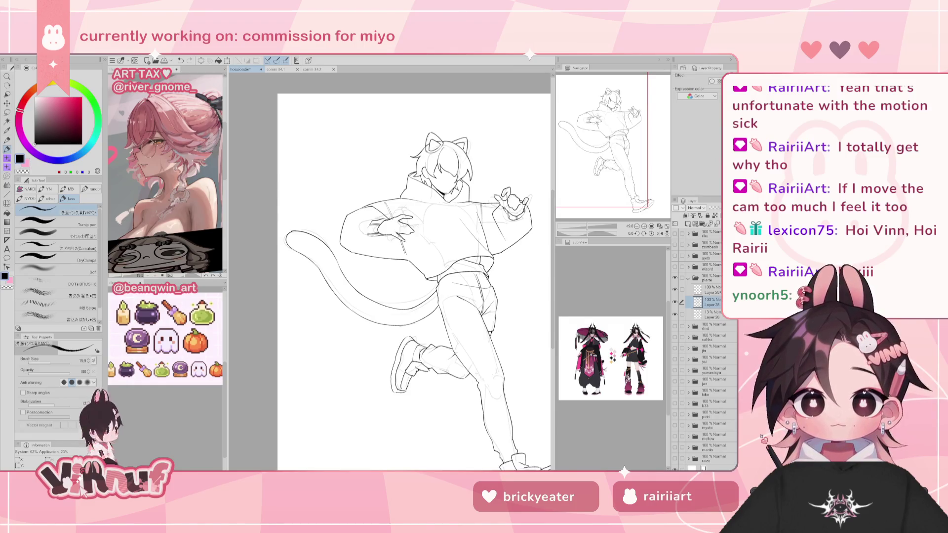
- Draw a closed oval spot loop inside the tail tip, undoing stray strokes
drag(310, 246, 318, 243)
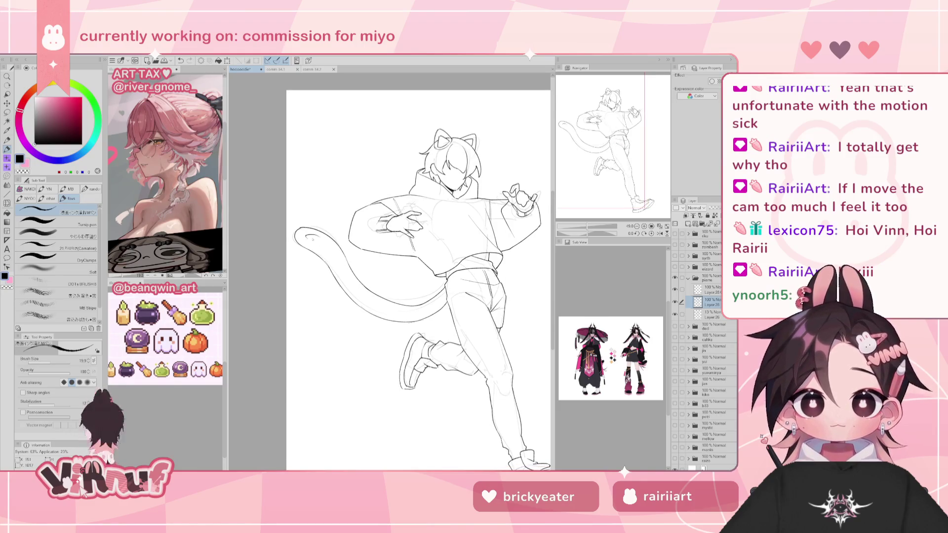
drag(303, 240, 320, 249)
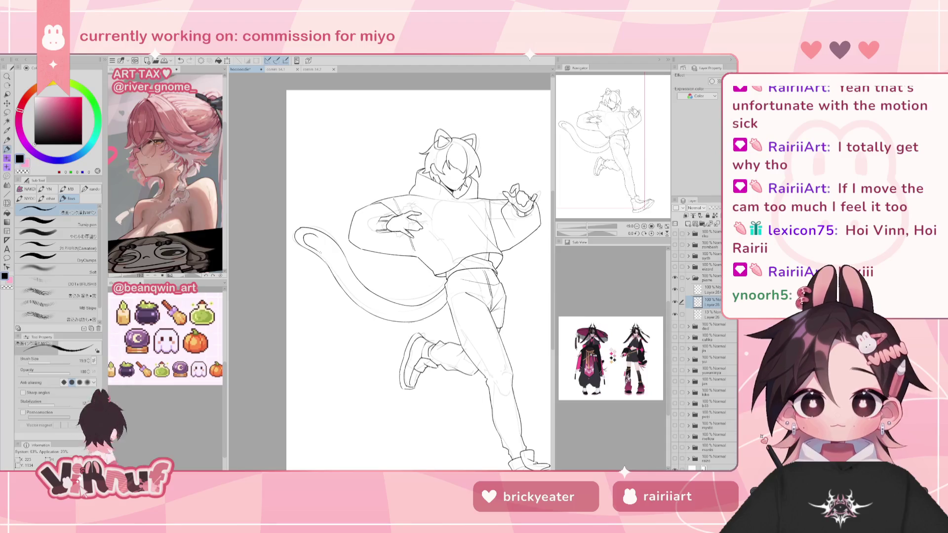
key(ctrl+z)
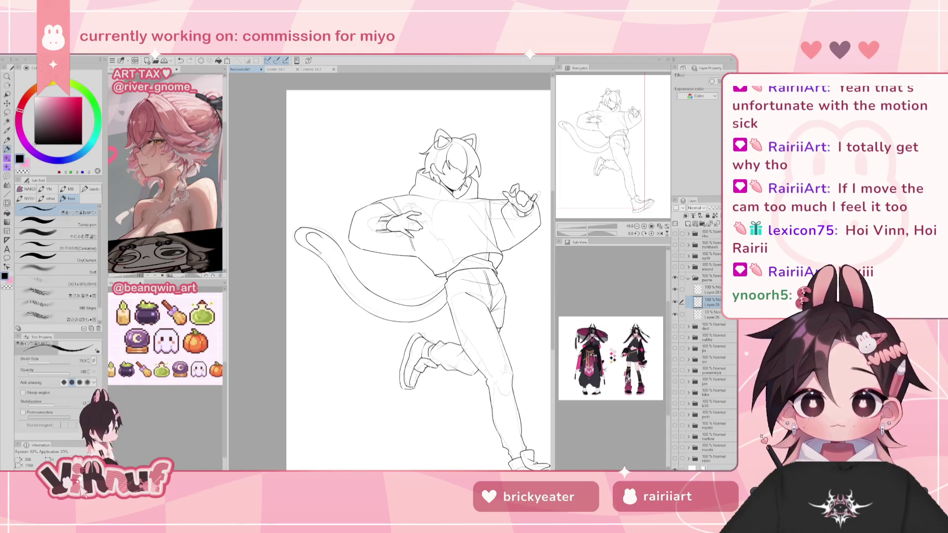
drag(306, 241, 328, 251)
key(ctrl+z)
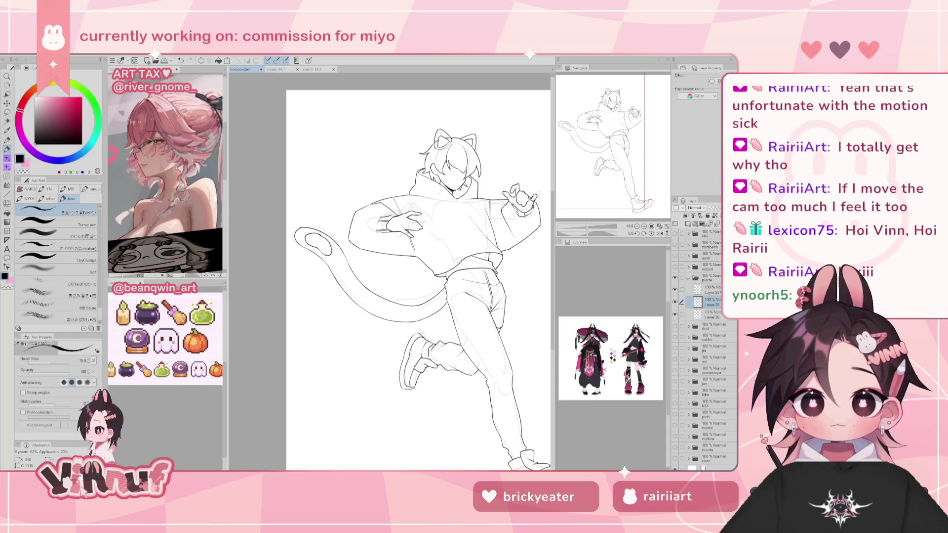
key(e)
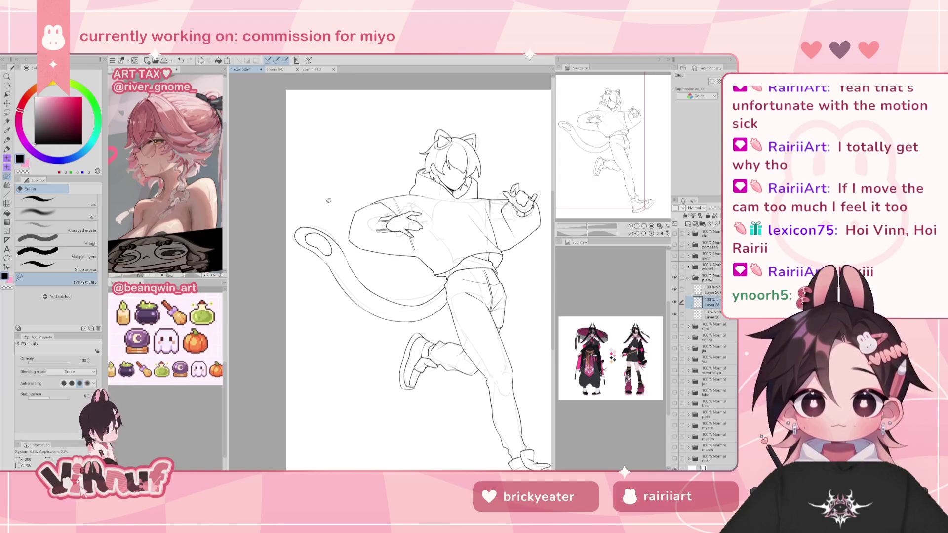
key(p)
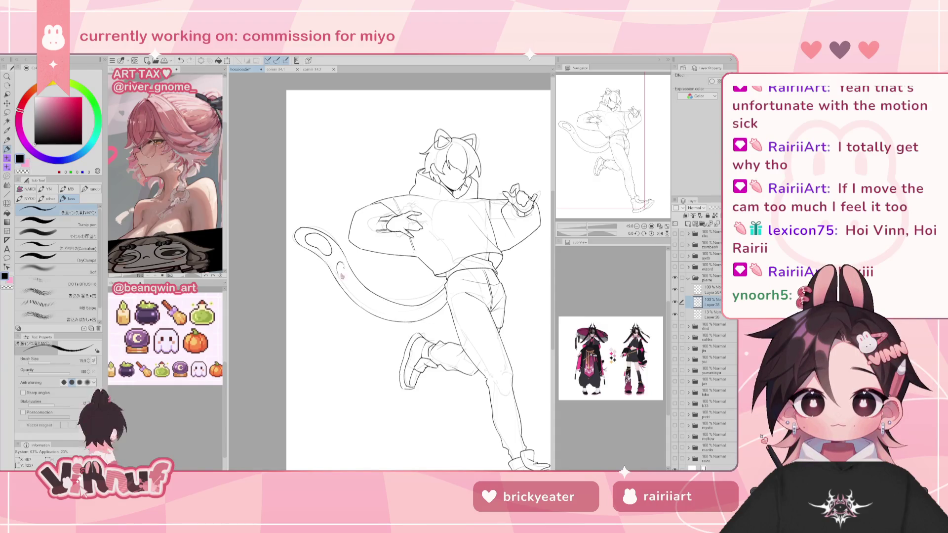
key(ctrl+z)
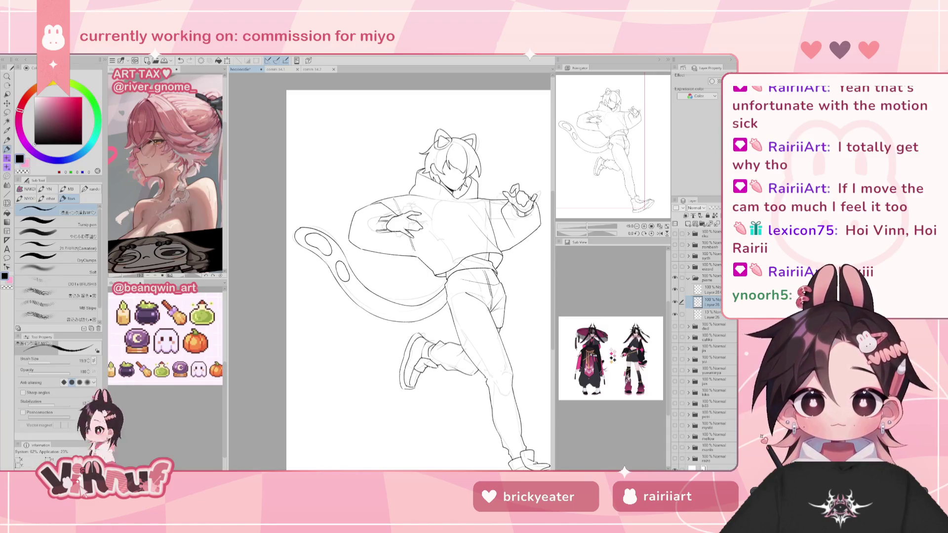
scroll(391, 272, up, 2)
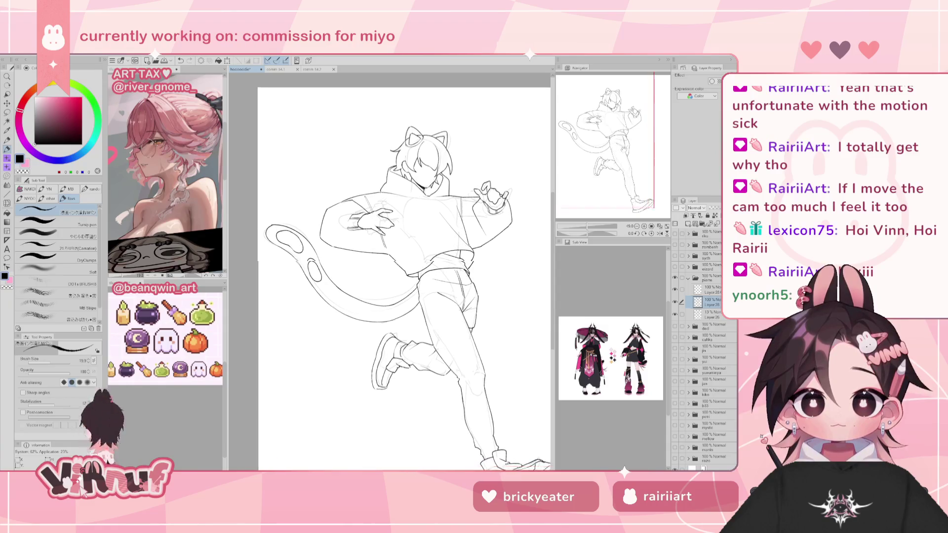
- Scroll the layer list and delete the unneeded layer in the piano folder
scroll(391, 272, up, 2)
scroll(390, 271, up, 3)
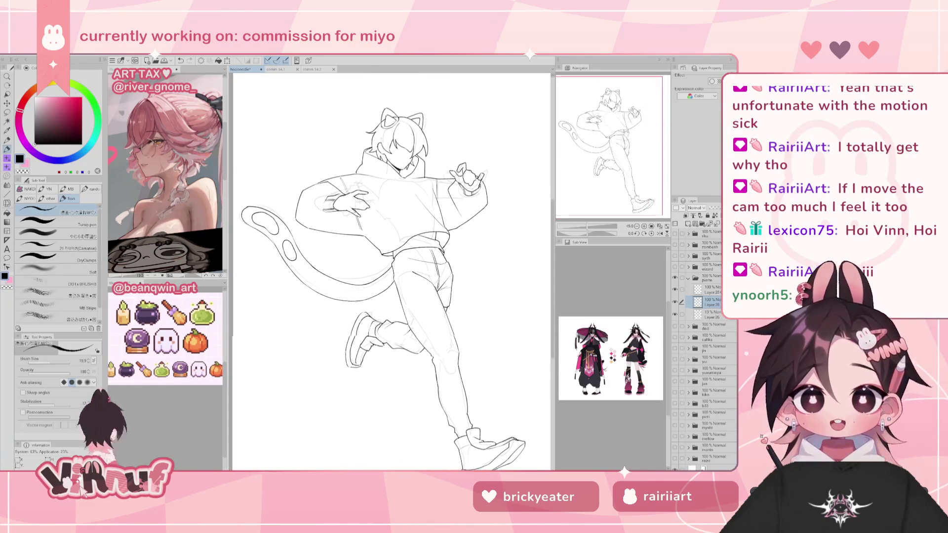
scroll(602, 191, down, 2)
scroll(602, 191, down, 2)
scroll(602, 191, up, 5)
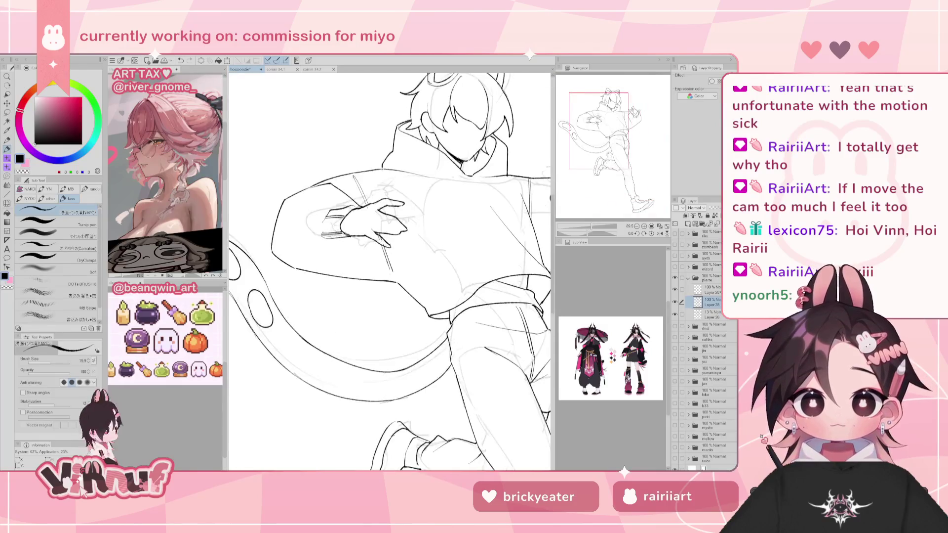
scroll(601, 191, up, 2)
scroll(608, 215, up, 3)
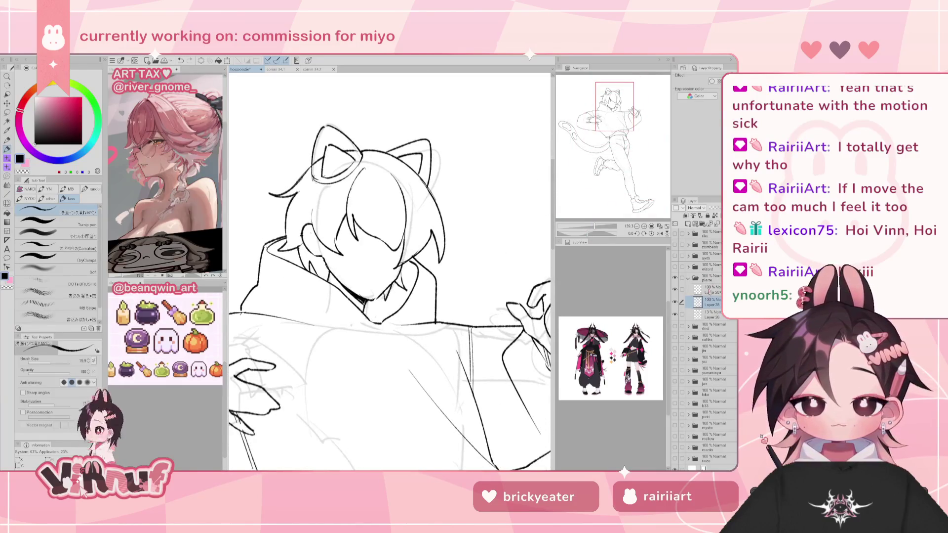
key(Delete)
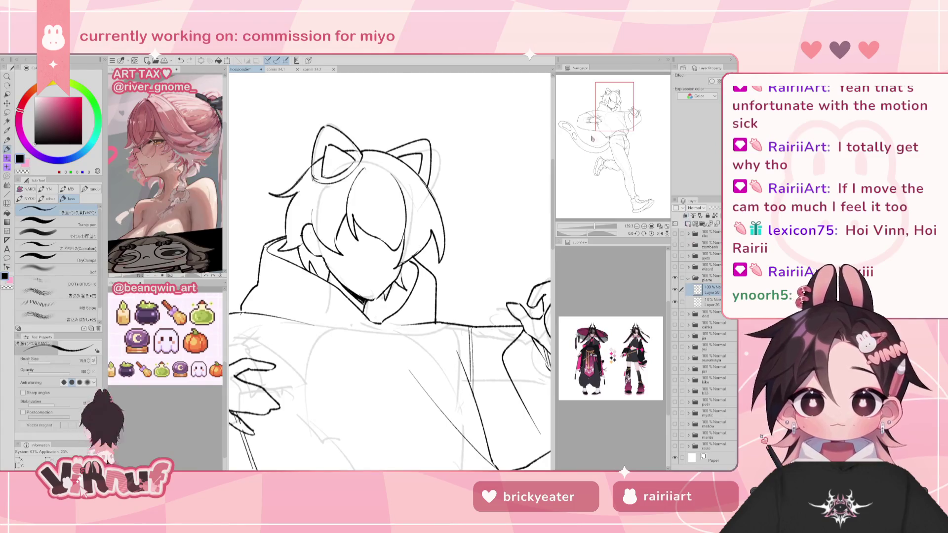
- Delete Layer 26, the faint rough sketch behind the arm and hand
drag(241, 409, 412, 285)
key(e)
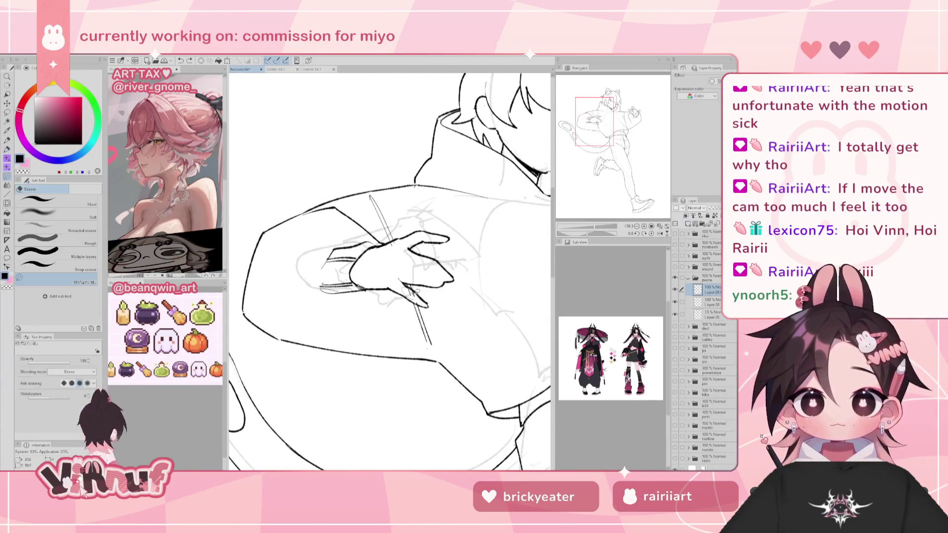
click(710, 299)
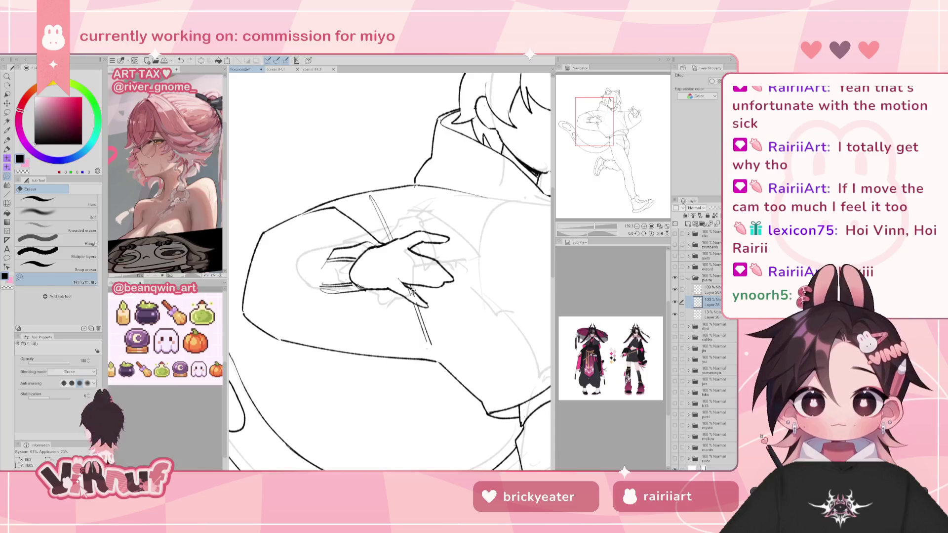
key(ctrl+z)
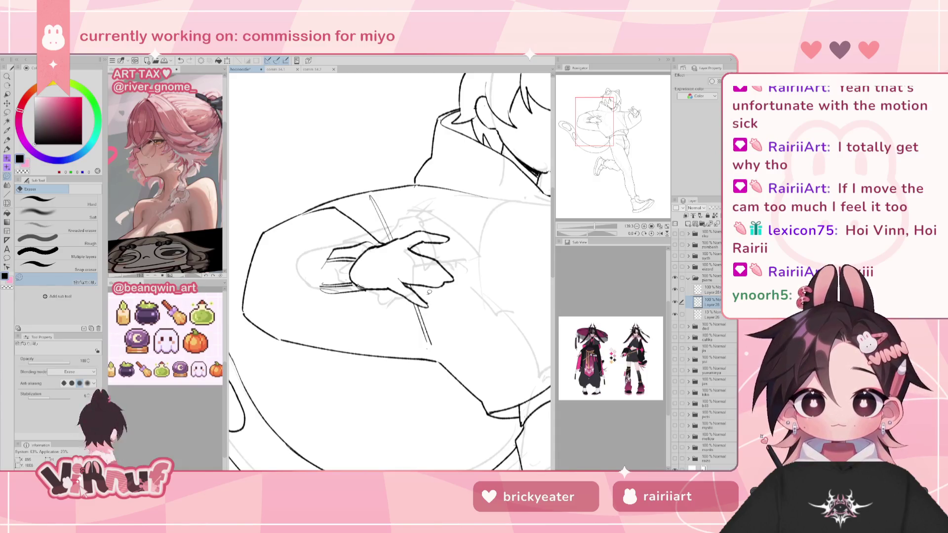
click(715, 215)
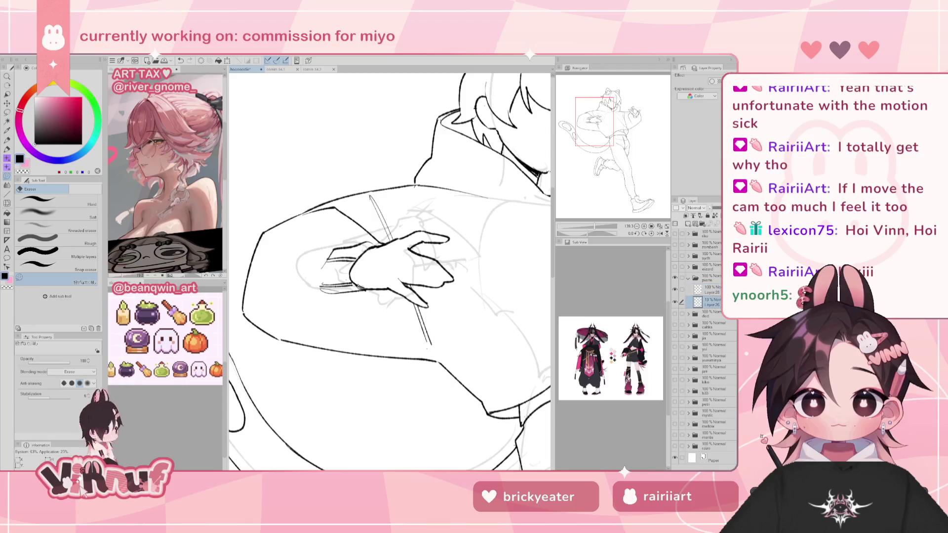
click(716, 216)
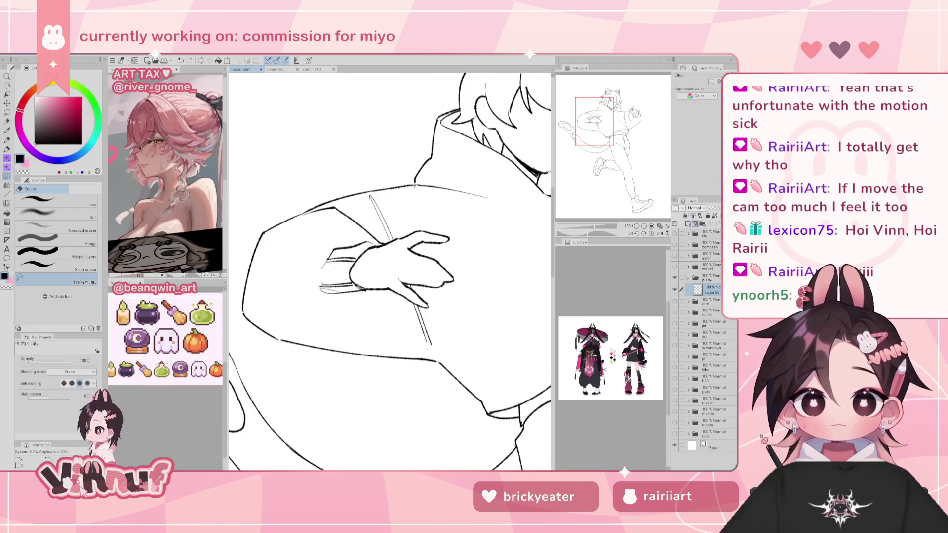
- Add a new raster layer and pan back up to the head and cat ears
click(686, 216)
drag(595, 156, 608, 166)
drag(607, 133, 611, 110)
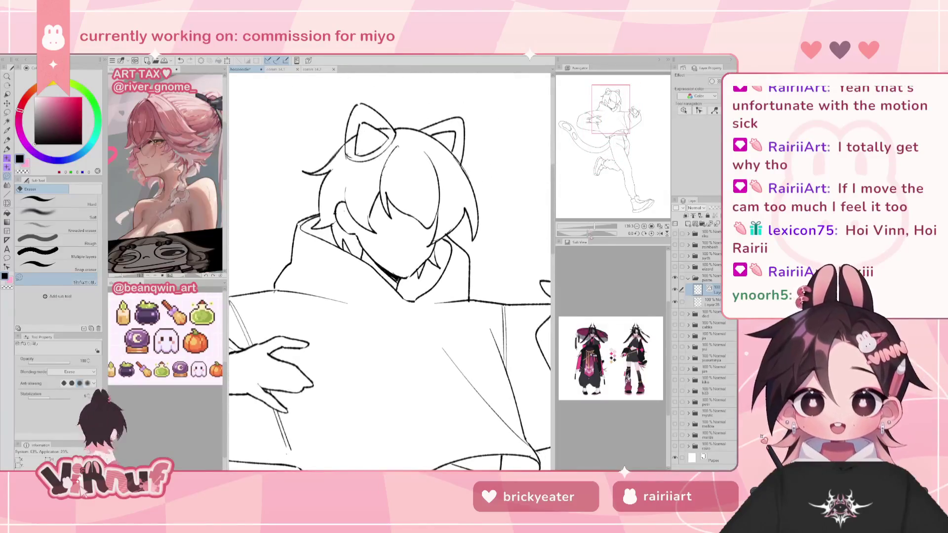
- Draw a dark eye under the fringe on a new layer and nudge it up-left with Liquify
key(p)
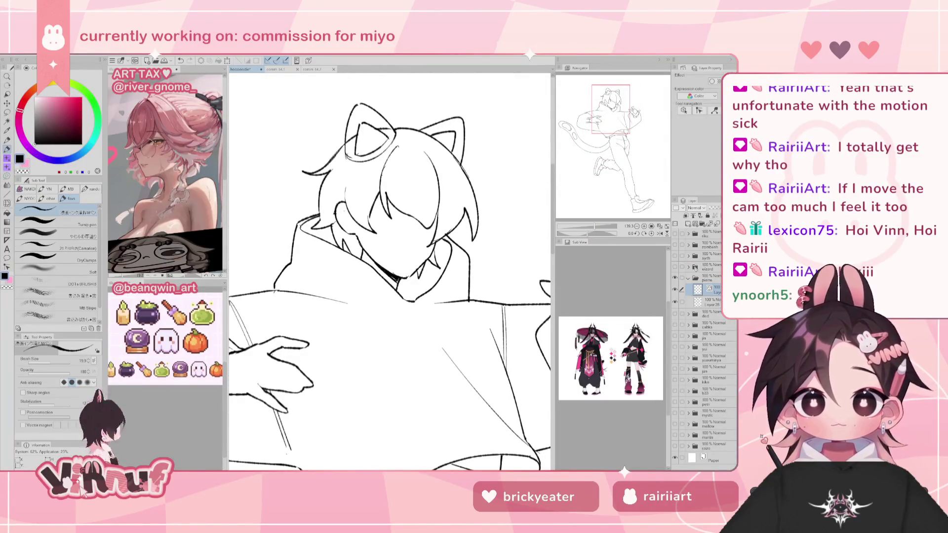
key(ctrl+z)
click(695, 224)
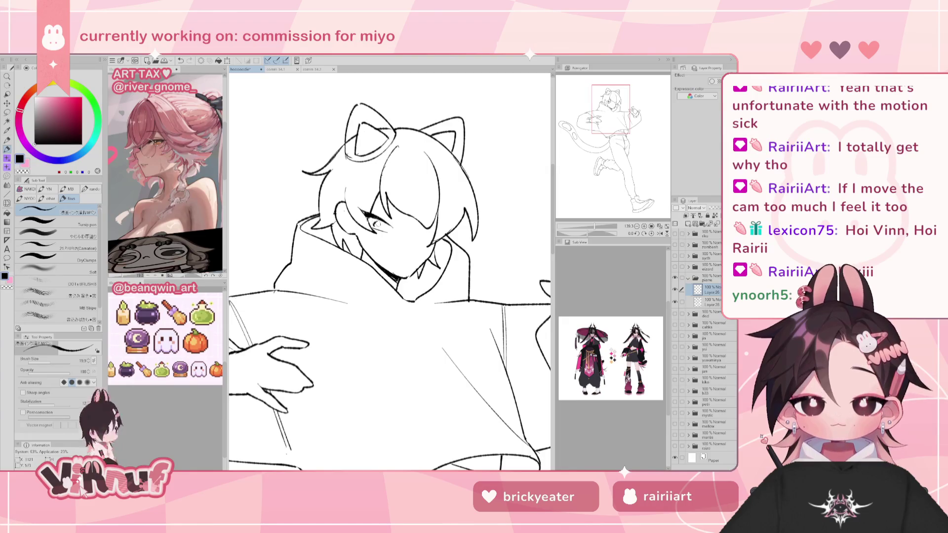
drag(375, 225, 381, 225)
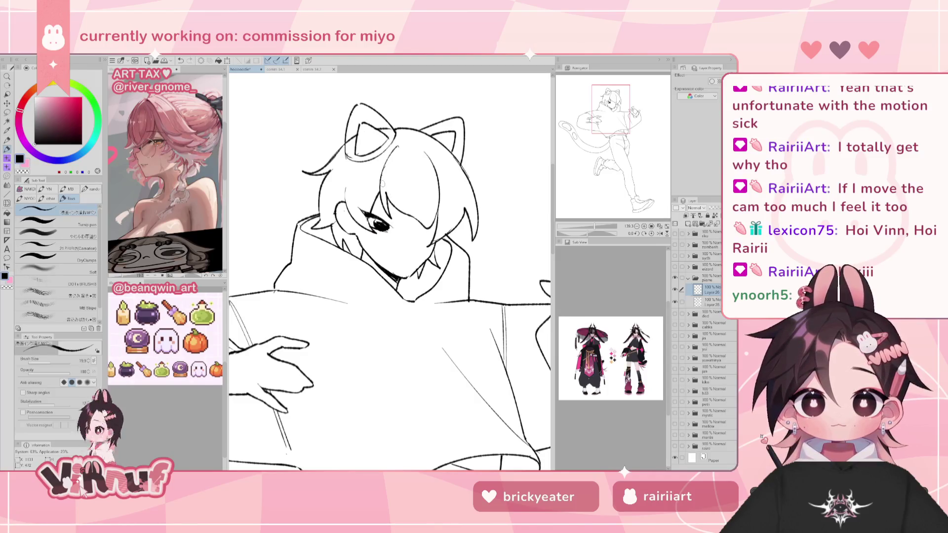
key(j)
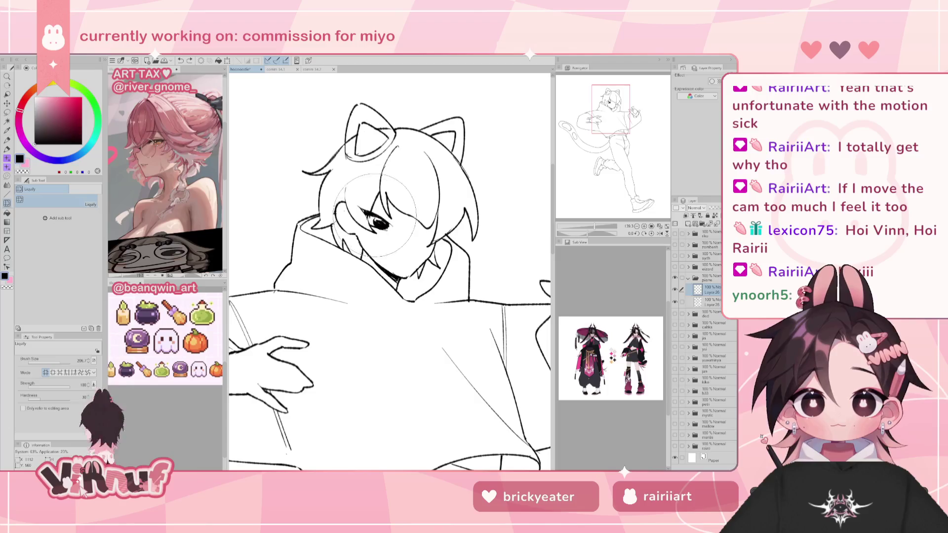
drag(395, 215, 388, 208)
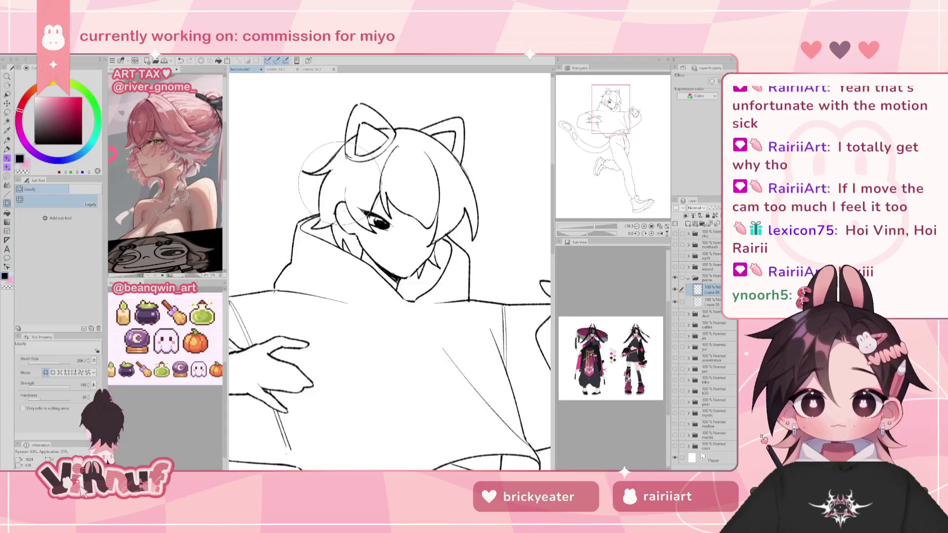
- Erase the drawn eye from the face
key(p)
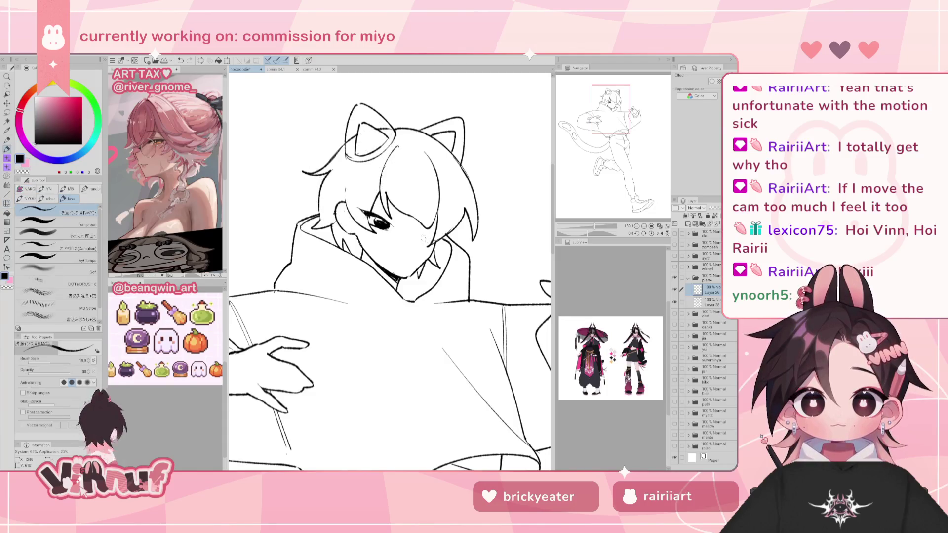
key(h)
key(e)
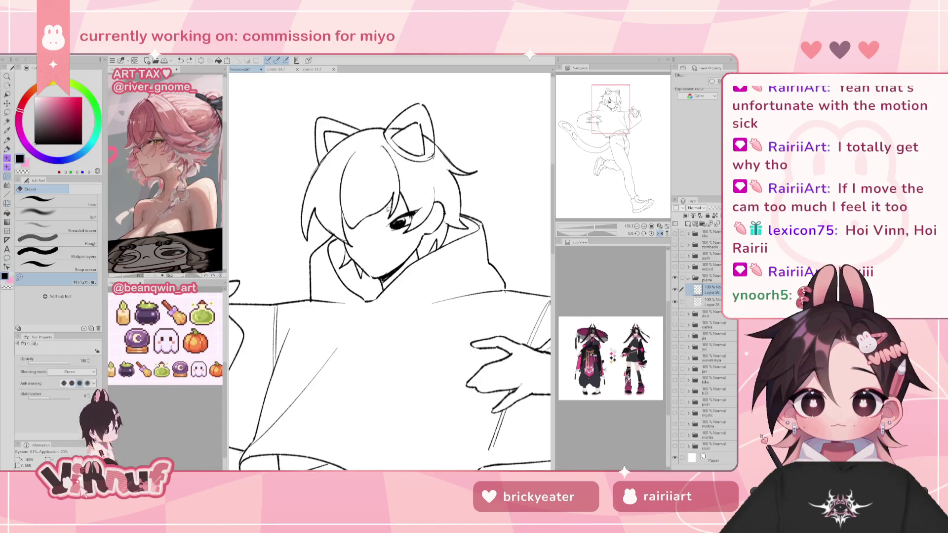
drag(390, 220, 417, 215)
key(p)
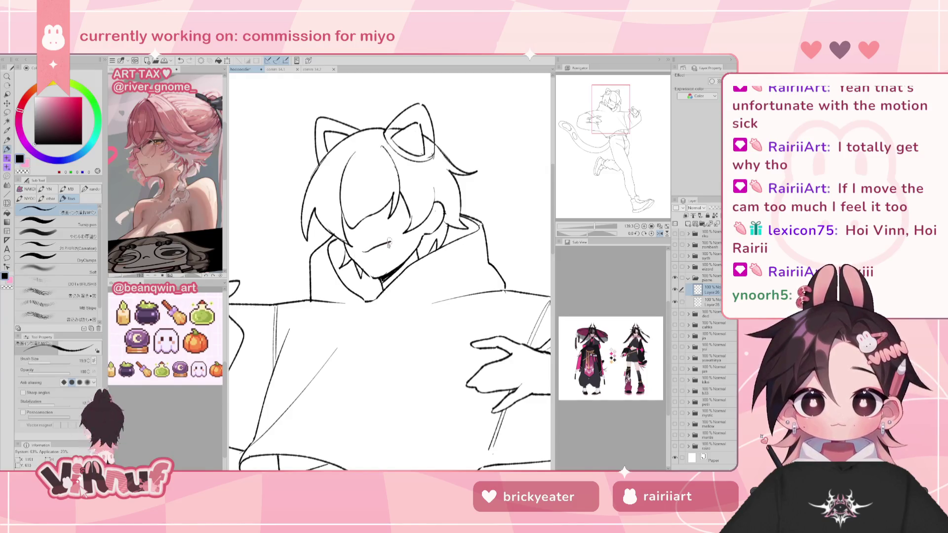
- Draw the open grinning mouth, check it mirrored, and lasso it
drag(383, 245, 393, 240)
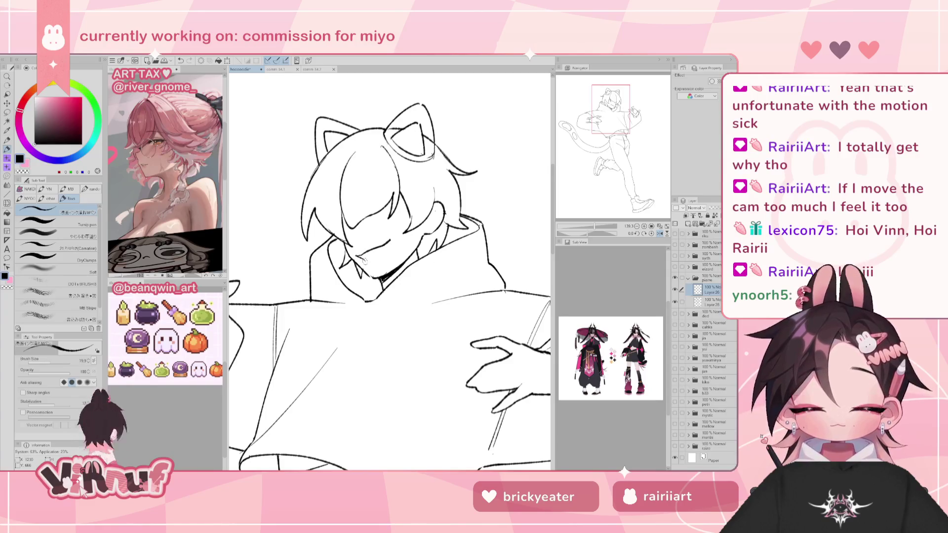
key(ctrl+z)
drag(368, 262, 379, 263)
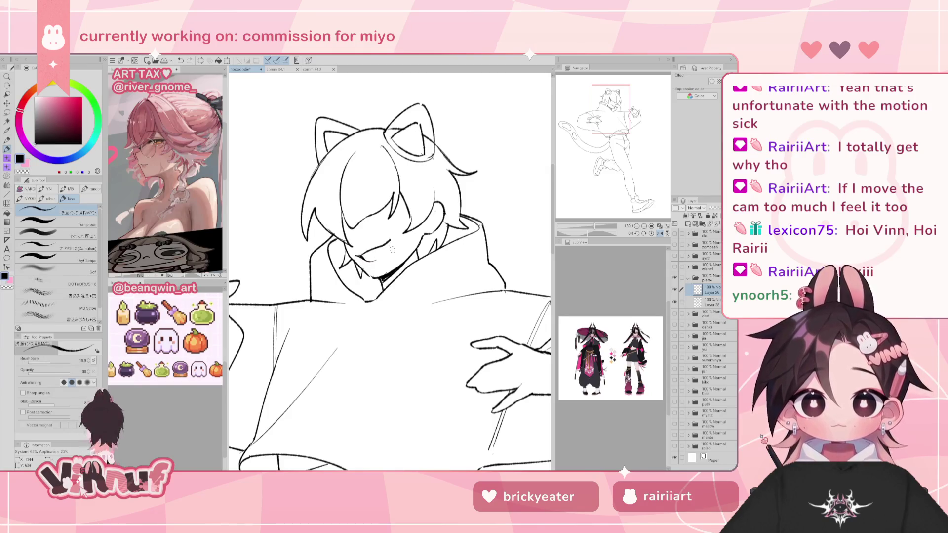
key(h)
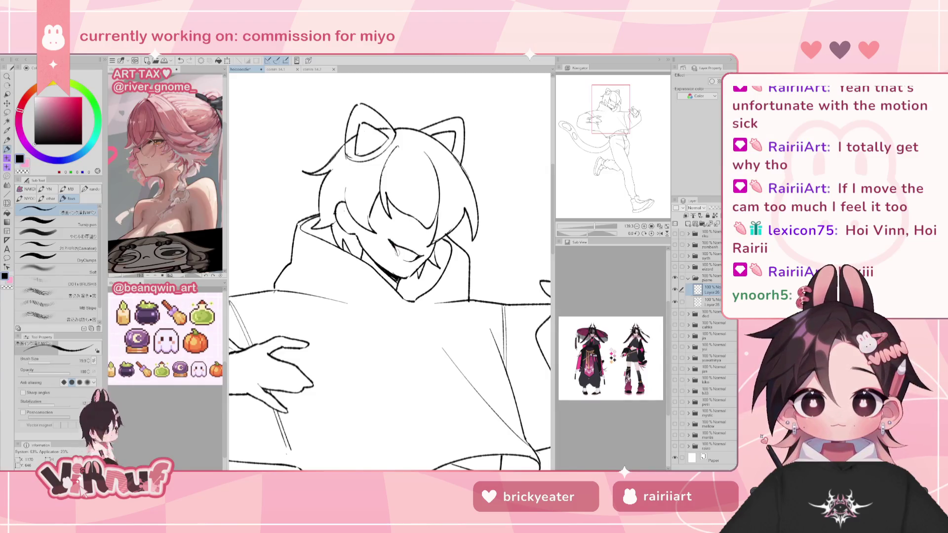
key(h)
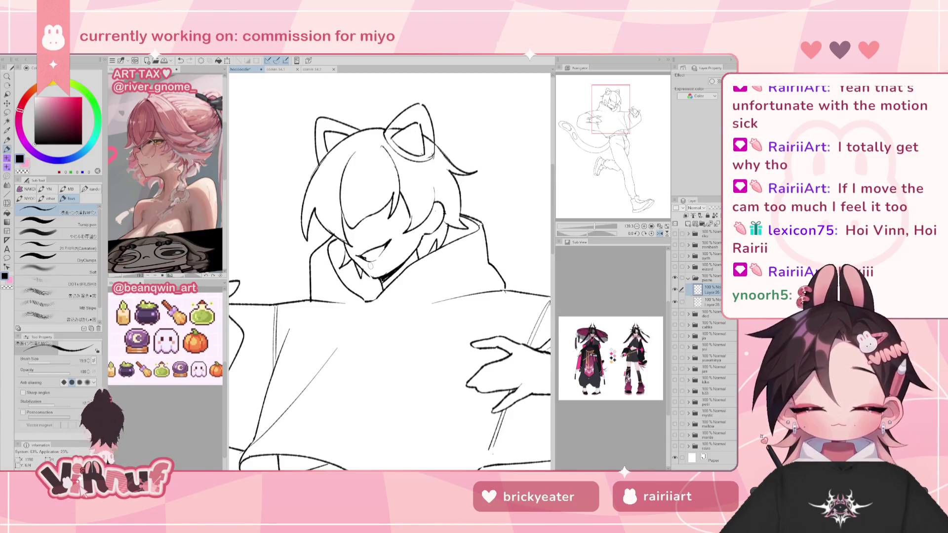
key(h)
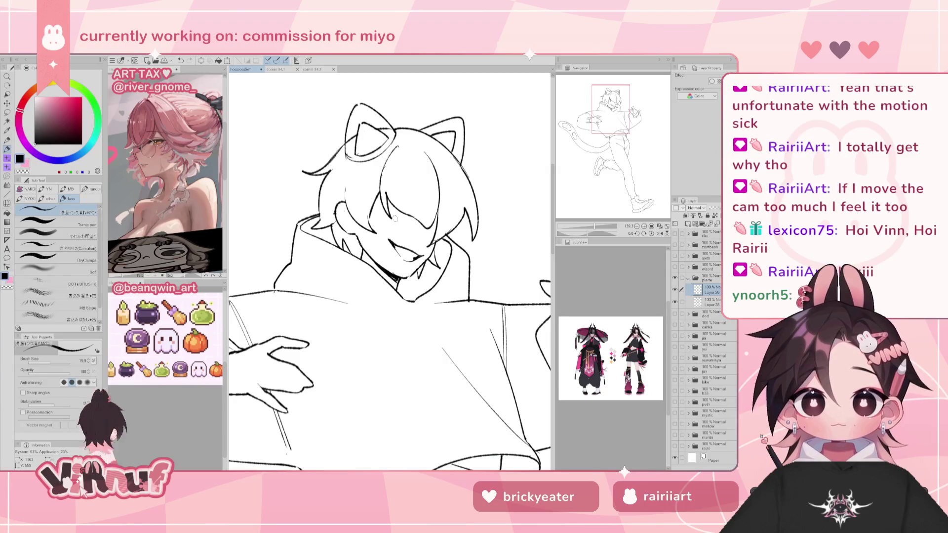
key(e)
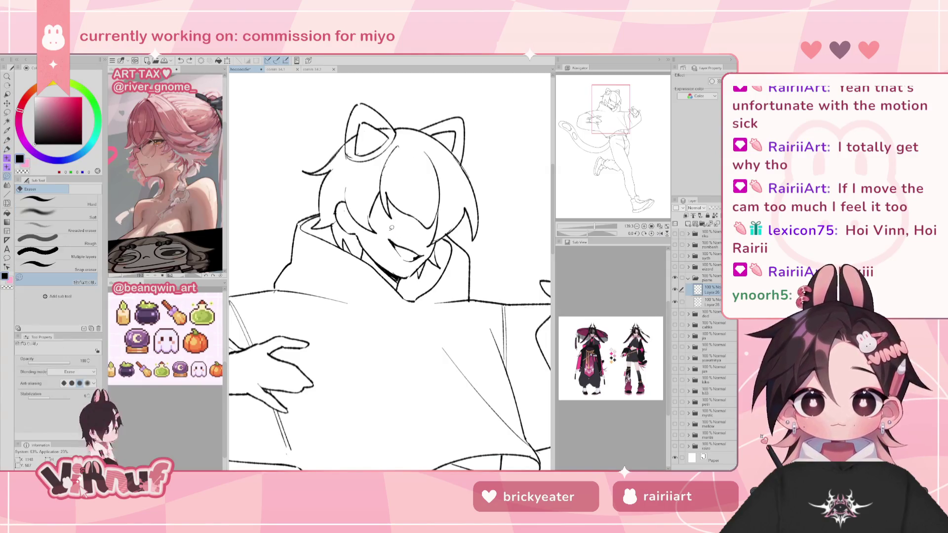
key(m)
drag(386, 235, 423, 242)
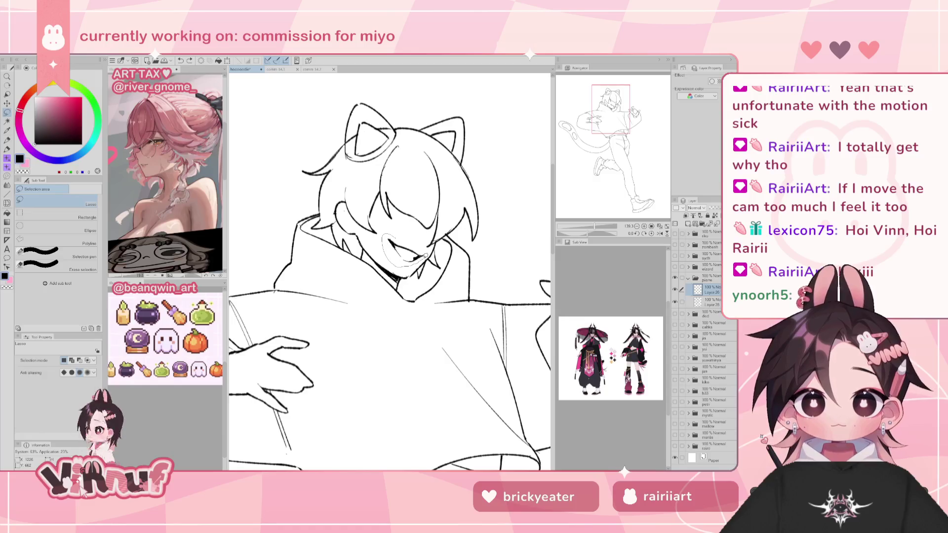
- Copy and paste the selected mouth, then clear the selection and check the face mirrored
key(ctrl+c)
key(ctrl+v)
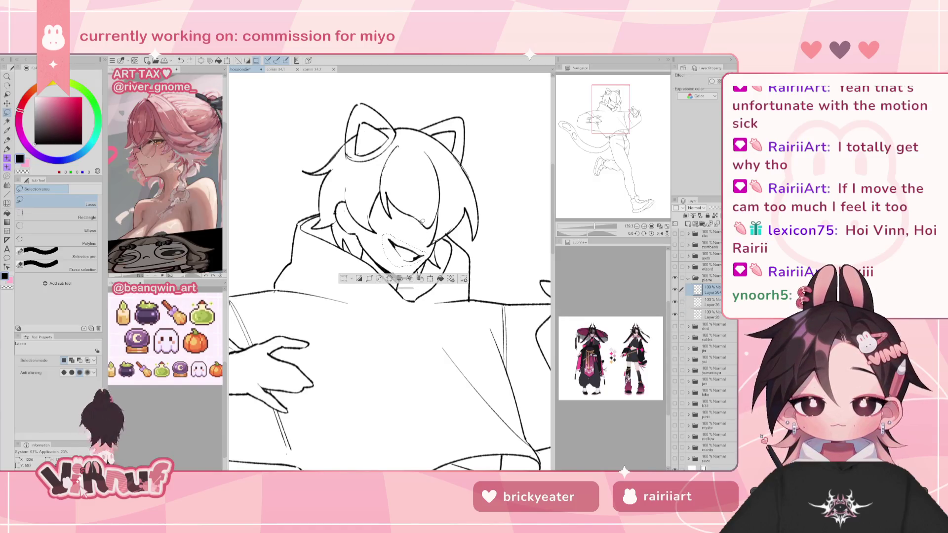
key(ctrl+d)
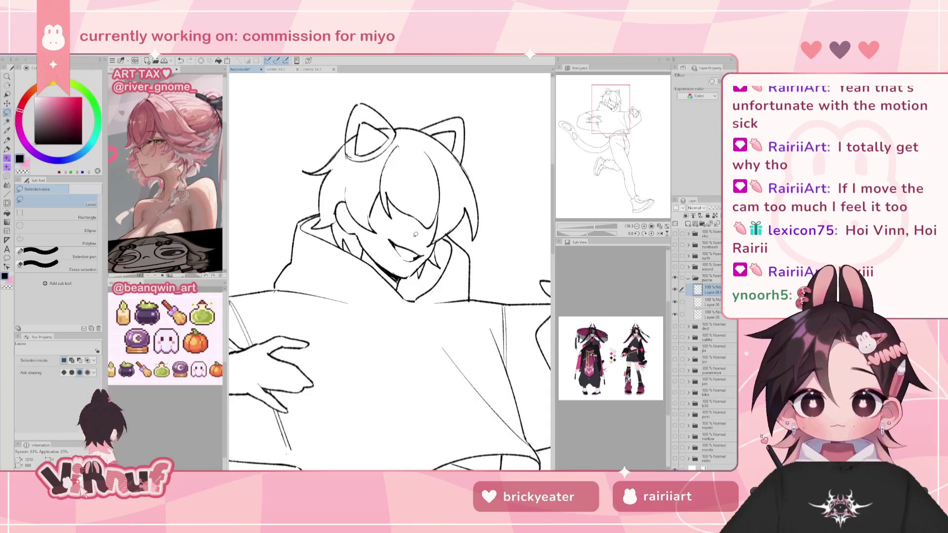
key(e)
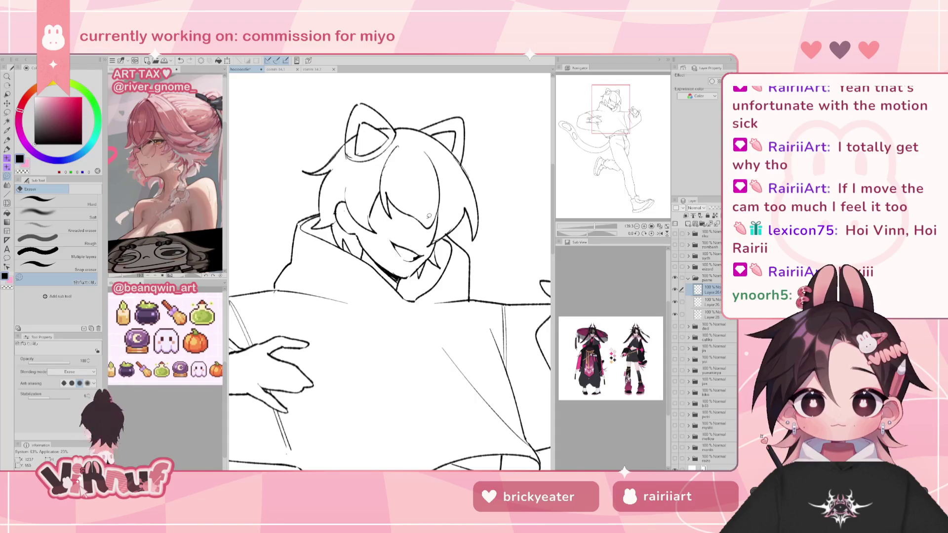
key(h)
key(h)
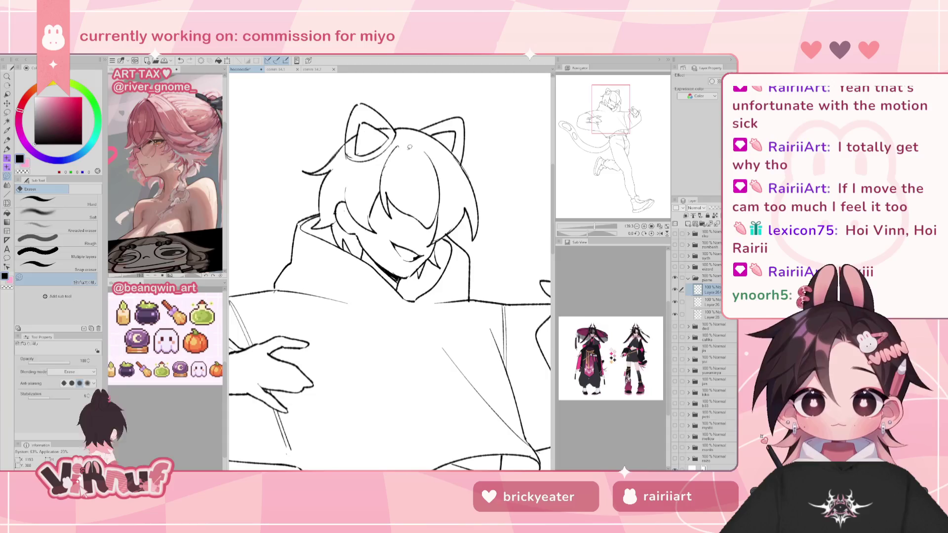
key(j)
- Move the mouth lines into place, then scale and rotate them with Ctrl+T
key(p)
key(k)
drag(419, 257, 422, 257)
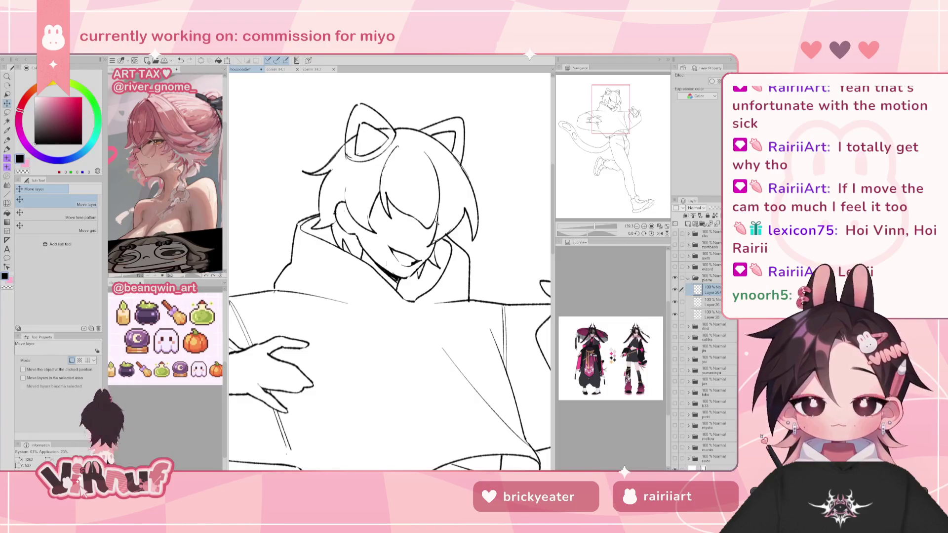
key(ctrl+t)
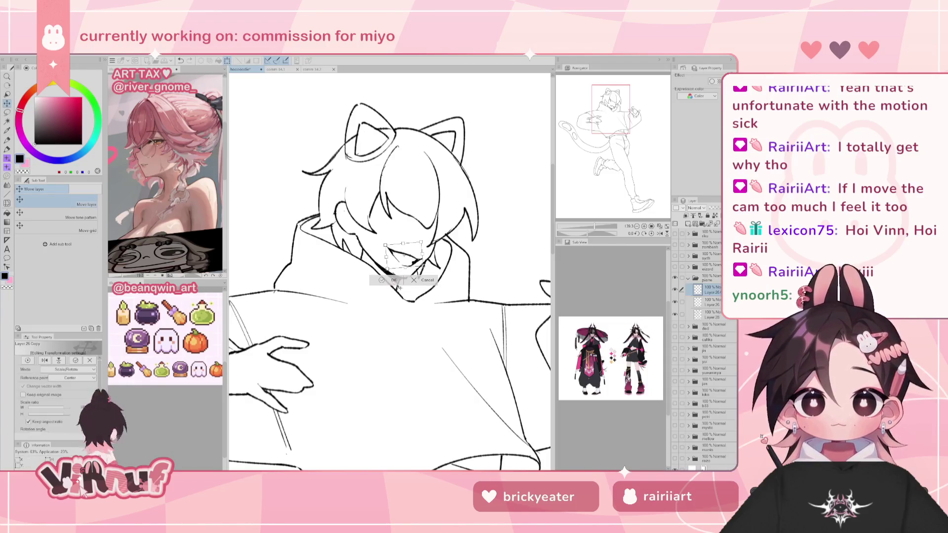
click(394, 279)
key(h)
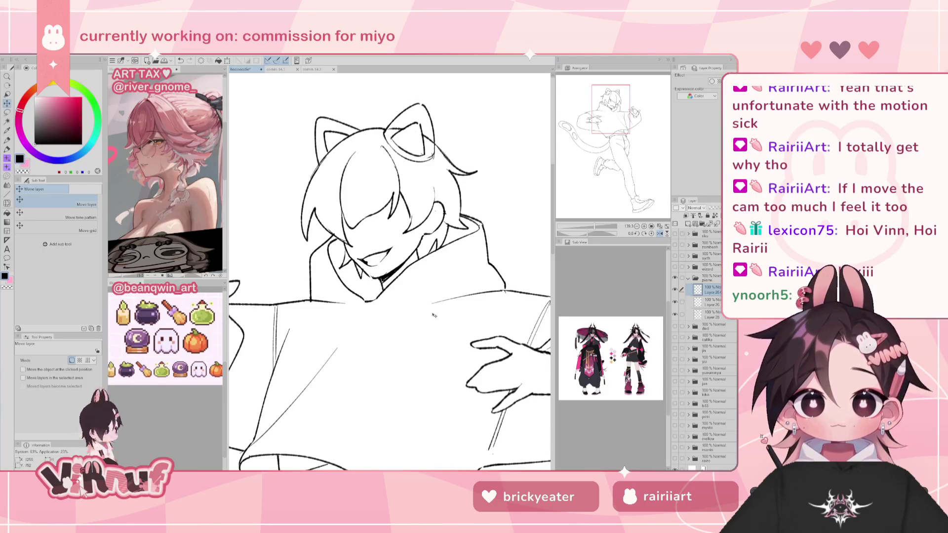
- Redraw the closed eye as an open eye line, comparing it with undo and redo
key(h)
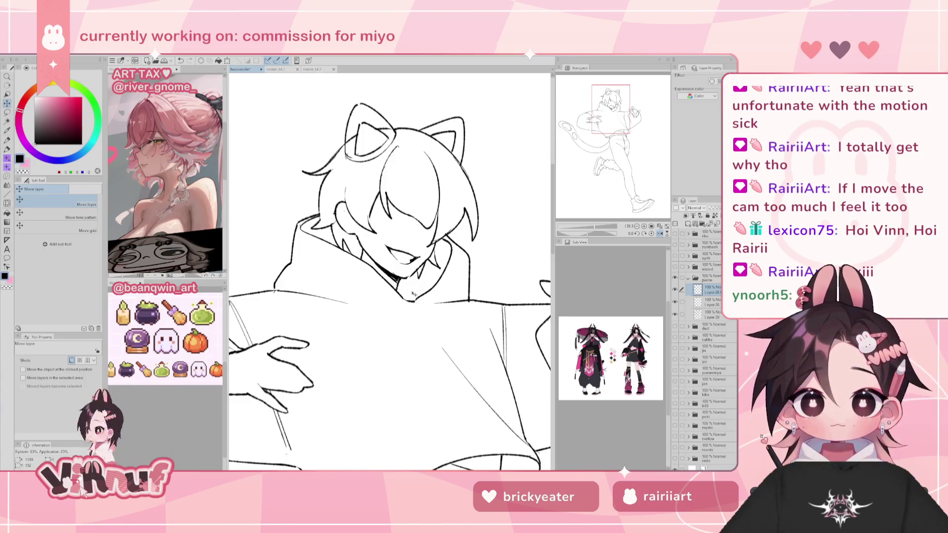
key(p)
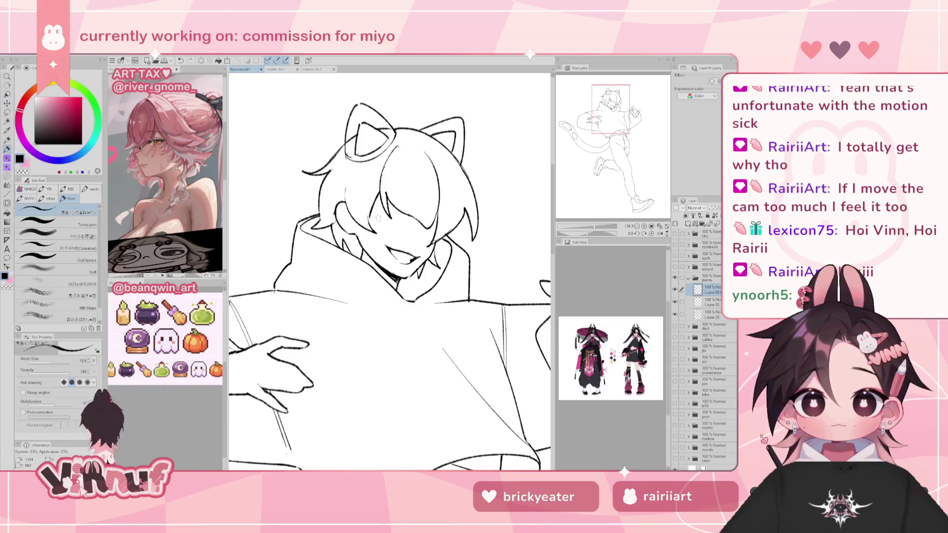
mouse_move(370, 219)
mouse_down()
mouse_move(396, 236)
mouse_move(377, 214)
mouse_move(395, 227)
mouse_up()
key(ctrl+z)
key(ctrl+z)
key(ctrl+z)
key(ctrl+z)
key(ctrl+z)
key(ctrl+z)
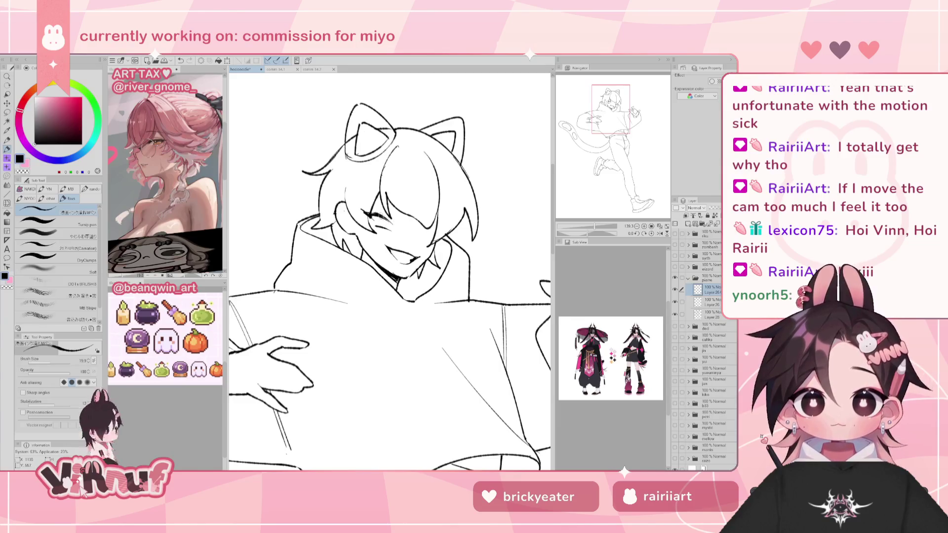
key(e)
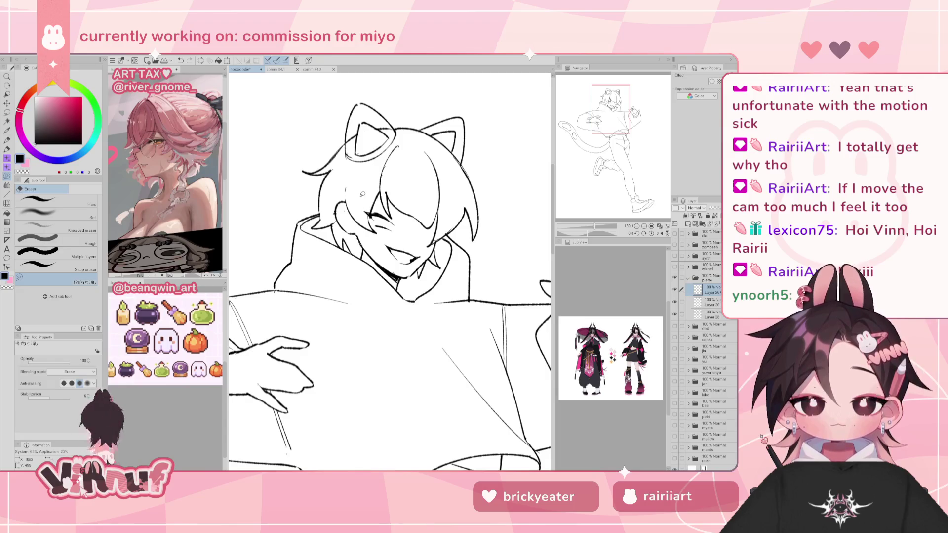
key(p)
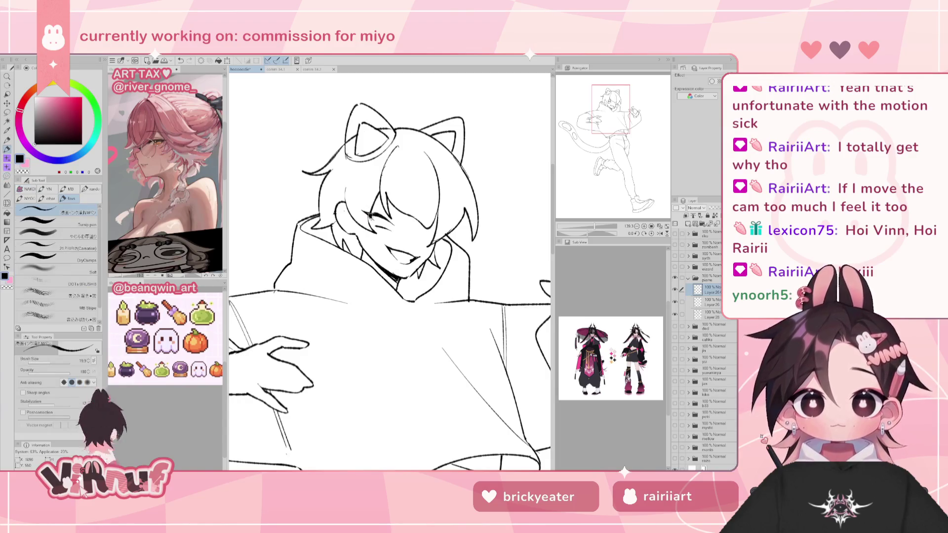
drag(366, 213, 378, 227)
key(ctrl+z)
key(ctrl+y)
key(ctrl+z)
key(ctrl+y)
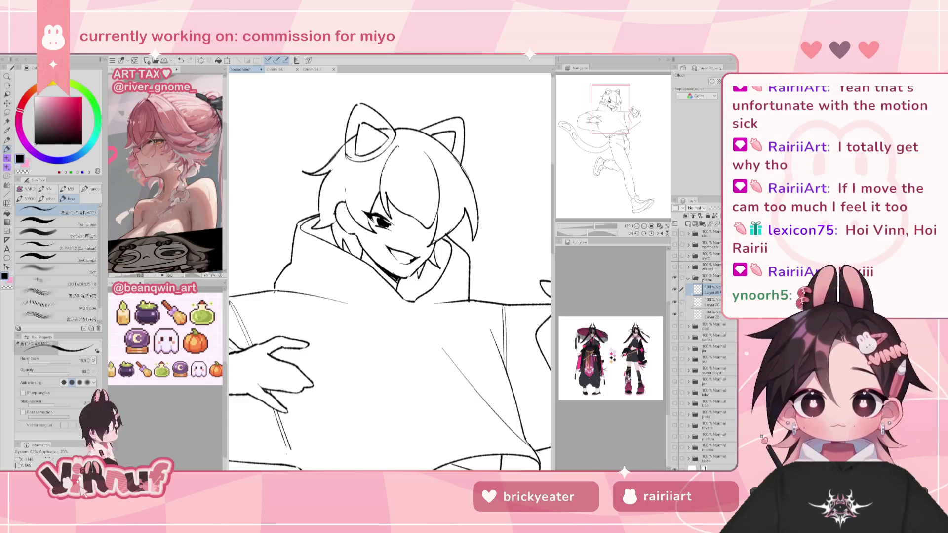
- Check the face in a mirrored view and add a short line at the upper lip
key(h)
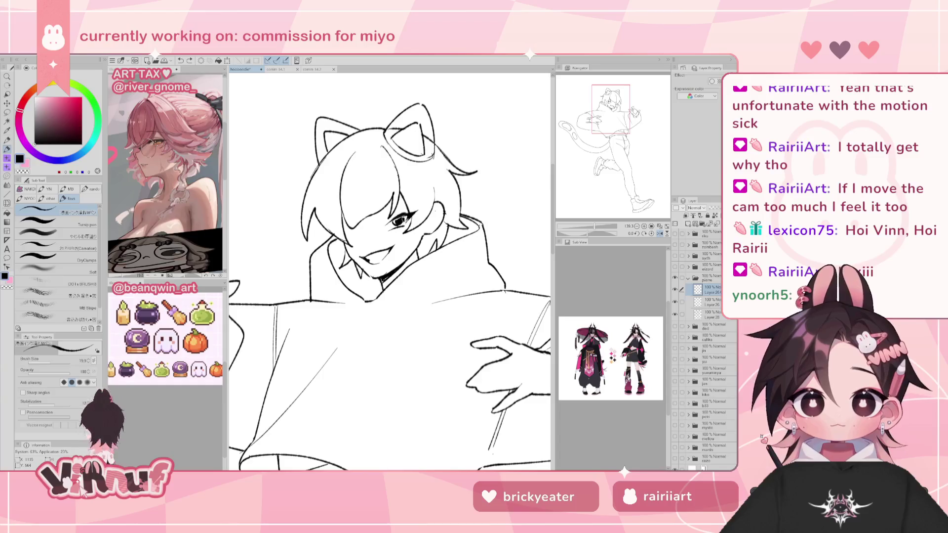
key(h)
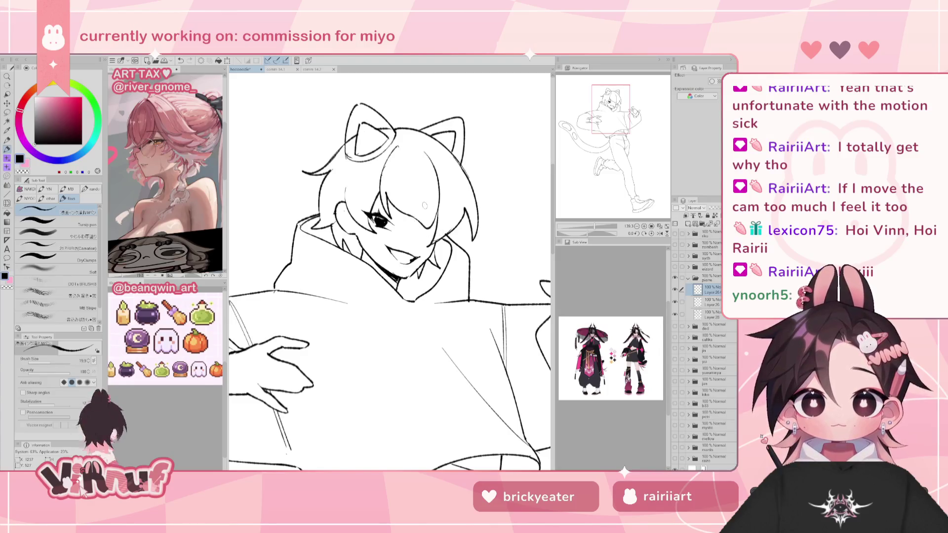
key(h)
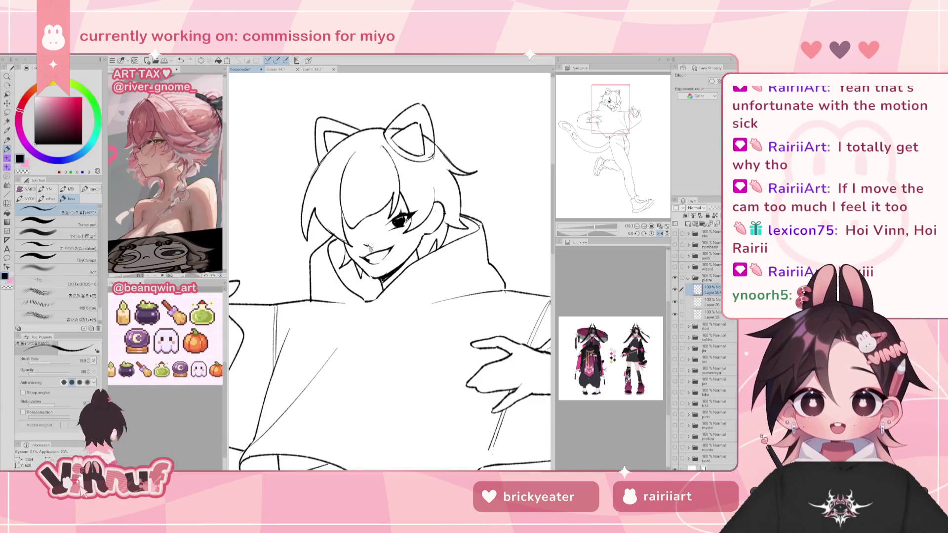
drag(363, 247, 381, 242)
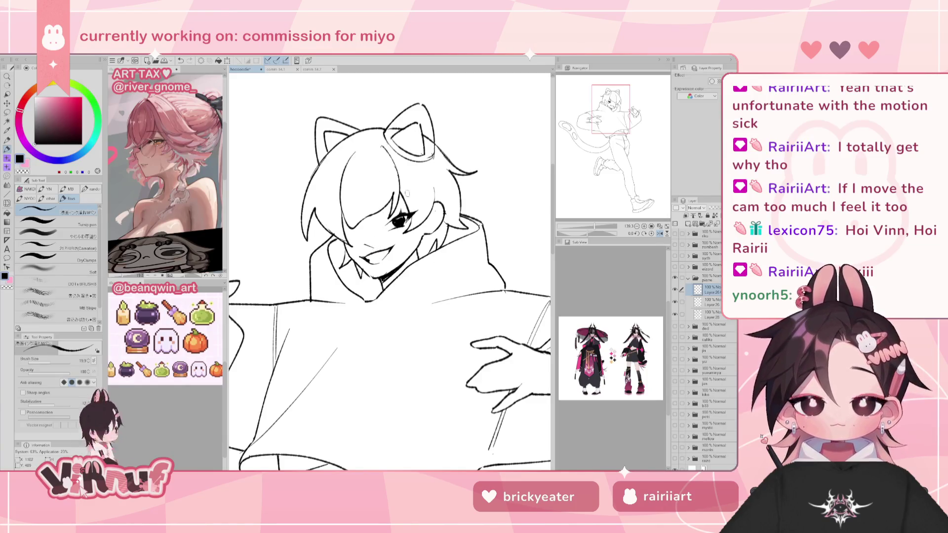
- Lasso the eye area and nudge it slightly with the Move layer tool
key(m)
drag(395, 196, 401, 217)
key(k)
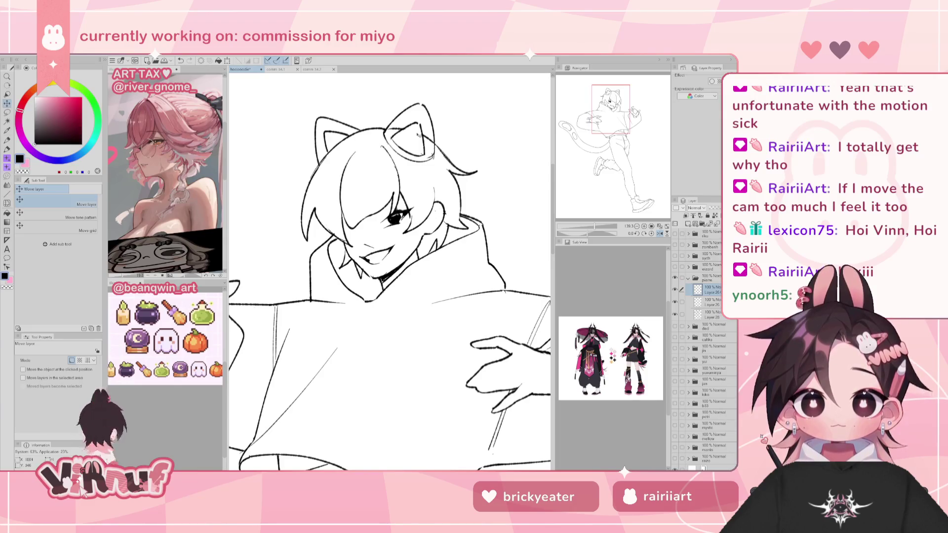
key(p)
key(h)
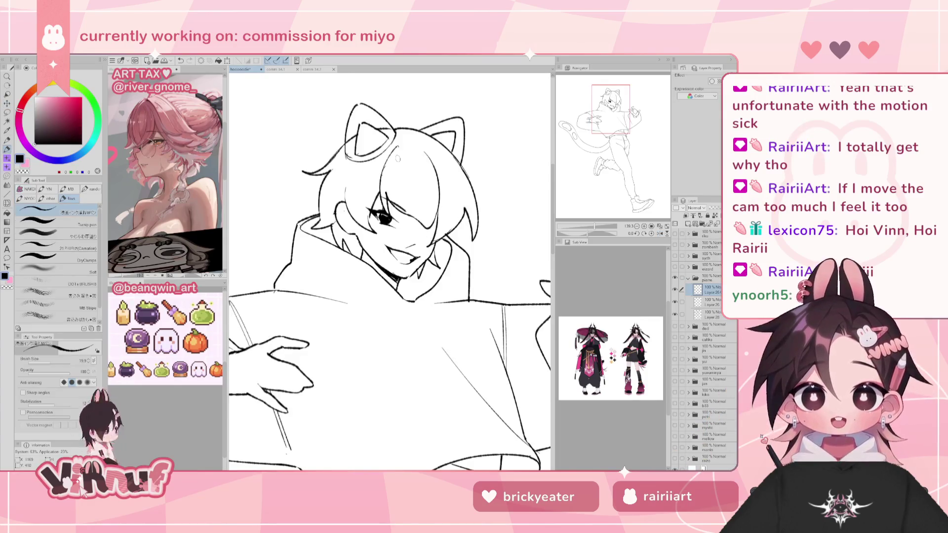
- Try out a short hair stroke beside the eye, undoing and comparing it
key(ctrl+z)
key(ctrl+y)
key(ctrl+z)
mouse_move(427, 224)
mouse_down()
mouse_move(451, 221)
mouse_move(437, 221)
mouse_up()
key(ctrl+z)
key(ctrl+z)
key(ctrl+z)
key(h)
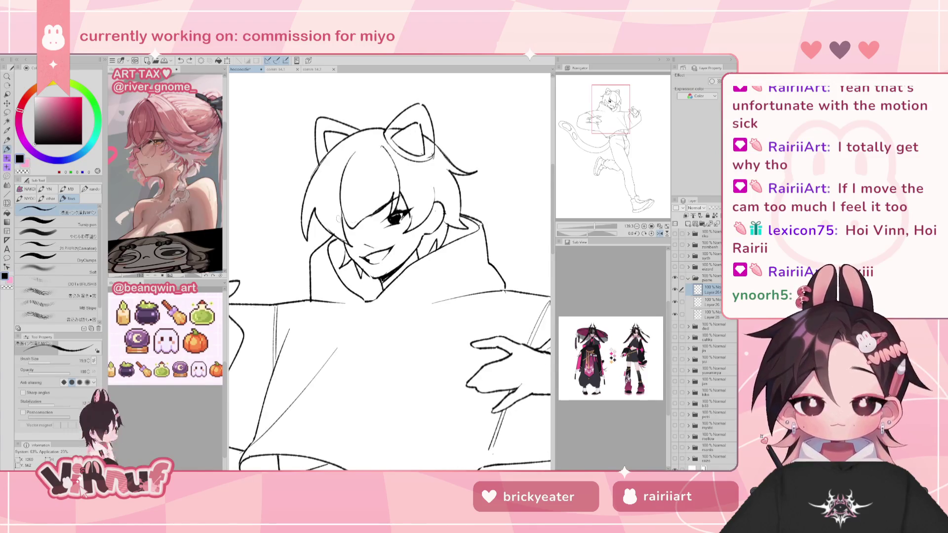
- Redraw the line beside the eye and a small eye stroke, checking with undo
key(ctrl+z)
drag(342, 221, 357, 215)
key(ctrl+z)
key(ctrl+z)
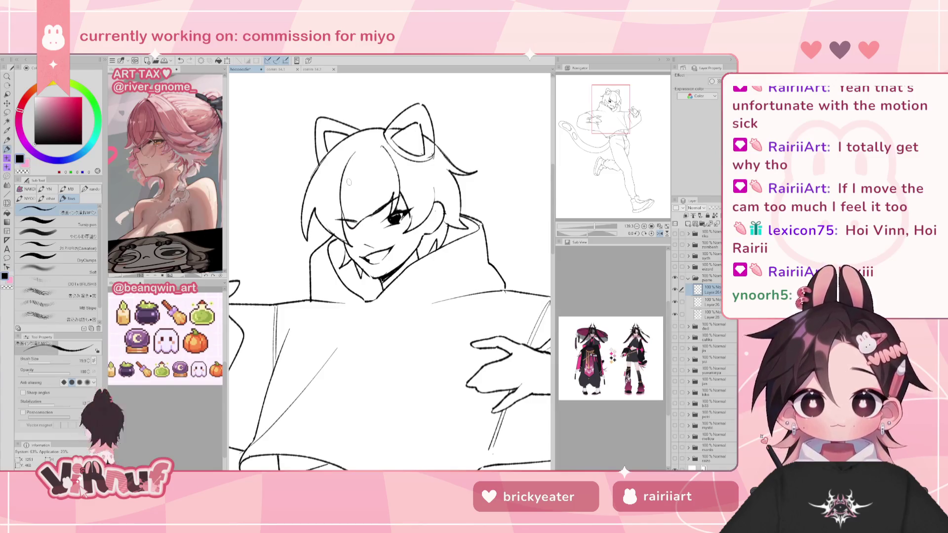
key(h)
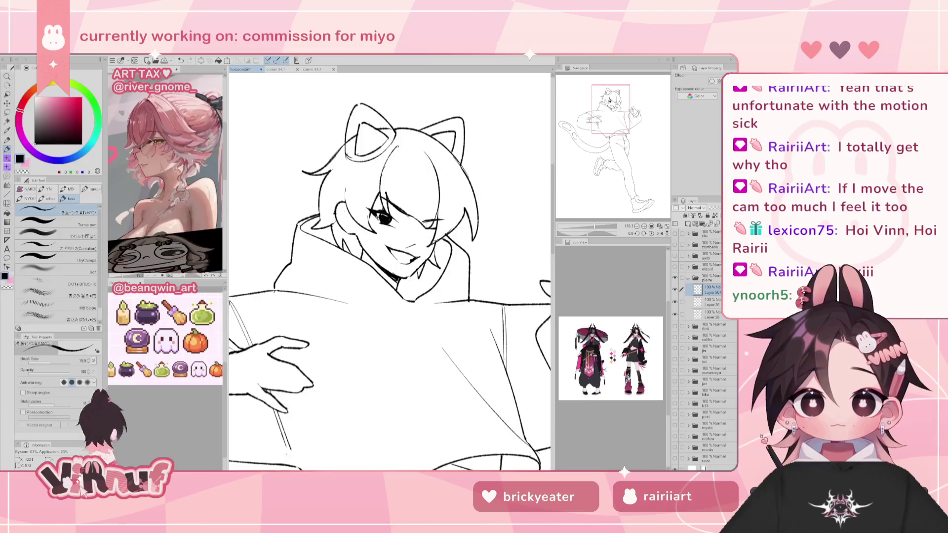
mouse_move(391, 224)
mouse_down()
mouse_move(402, 216)
mouse_move(332, 238)
mouse_move(349, 239)
mouse_up()
key(ctrl+z)
- Refine the small stroke at the right eye, then lasso the face features
key(ctrl+z)
key(h)
key(ctrl+z)
key(ctrl+z)
key(ctrl+z)
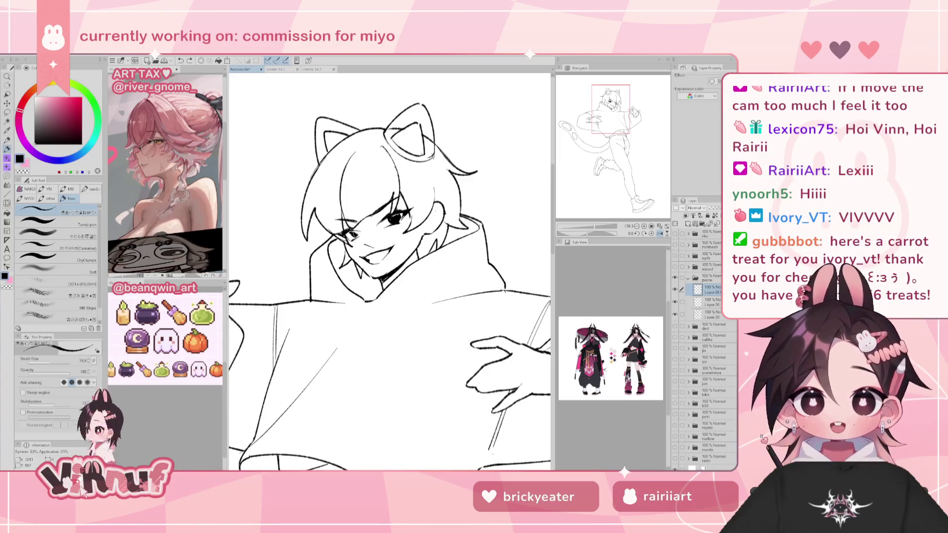
key(h)
drag(423, 232, 419, 234)
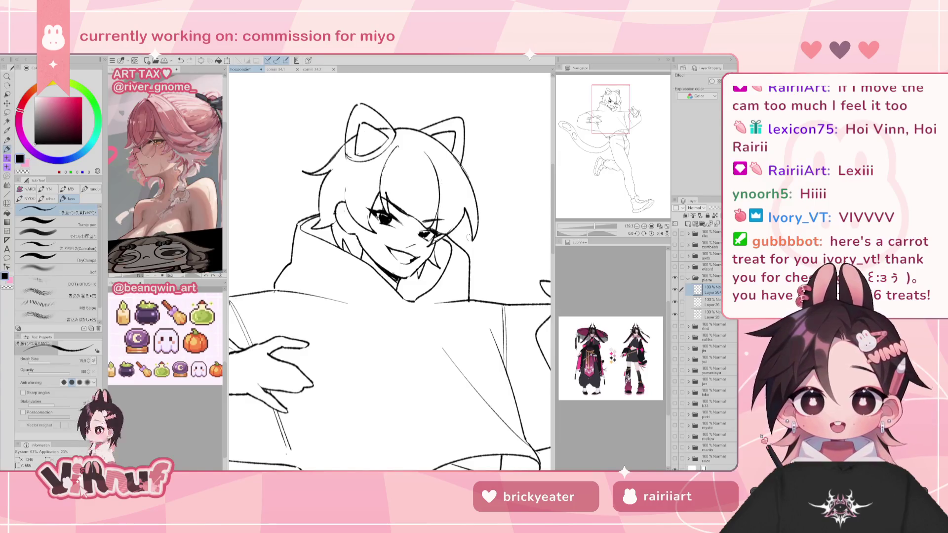
key(m)
drag(384, 229, 418, 236)
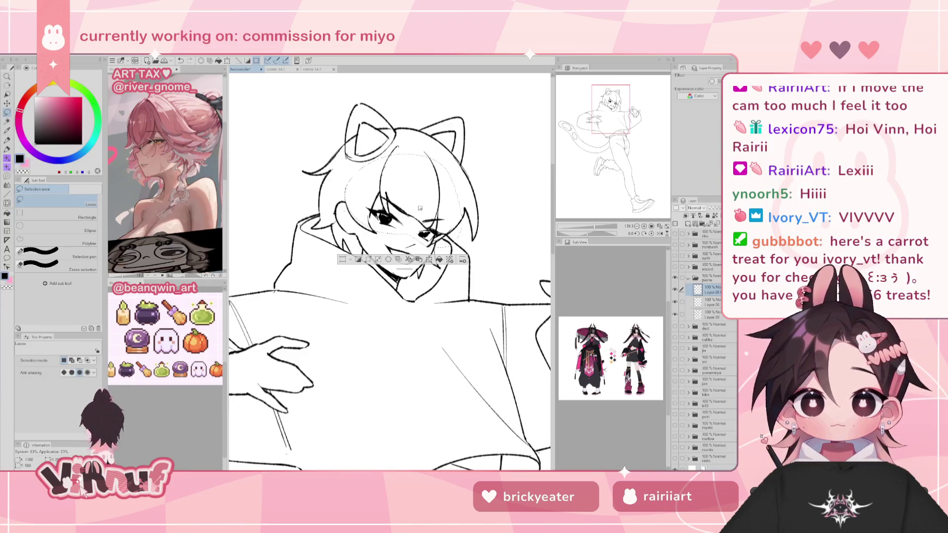
- Scale/Rotate the lassoed face, shifting and tilting it slightly upward, and confirm with OK
key(ctrl+t)
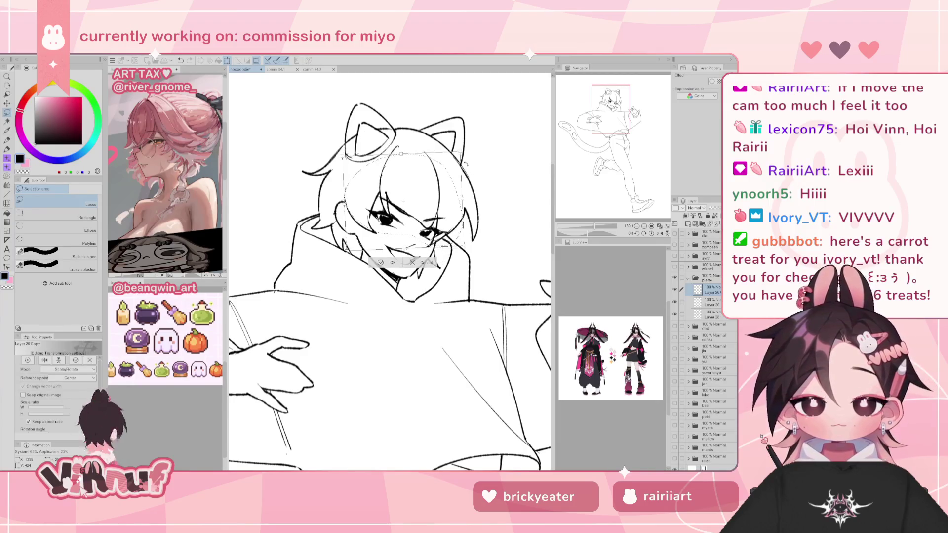
mouse_move(428, 169)
mouse_down()
mouse_move(421, 174)
mouse_move(434, 191)
mouse_up()
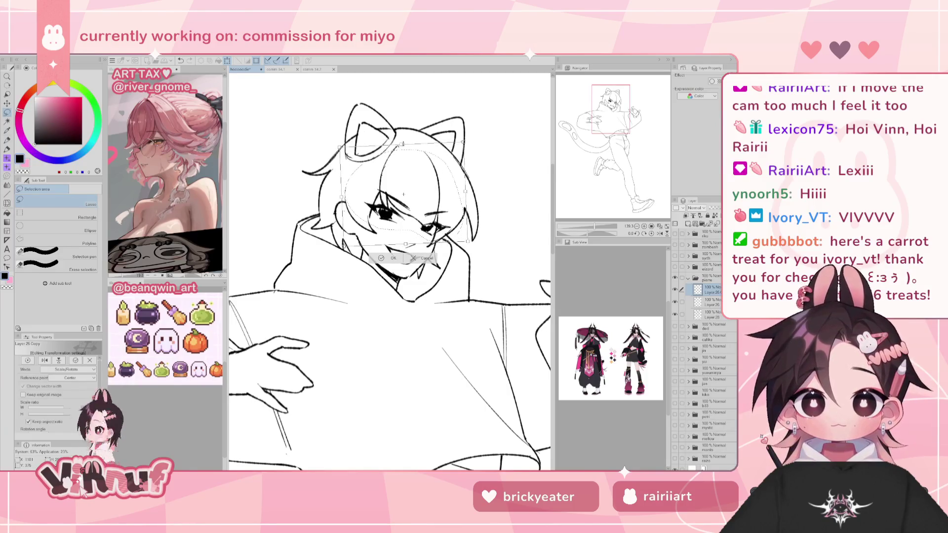
drag(435, 191, 438, 203)
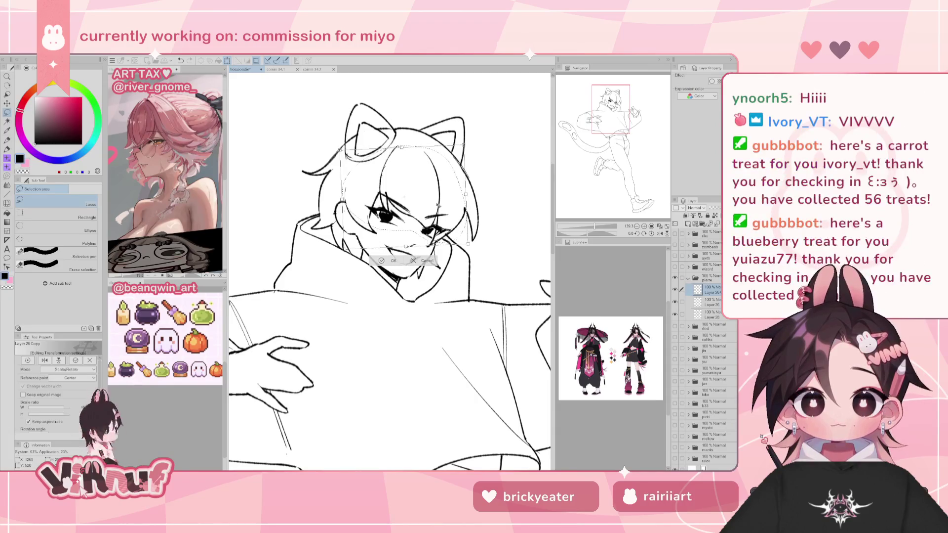
drag(439, 203, 441, 198)
click(396, 259)
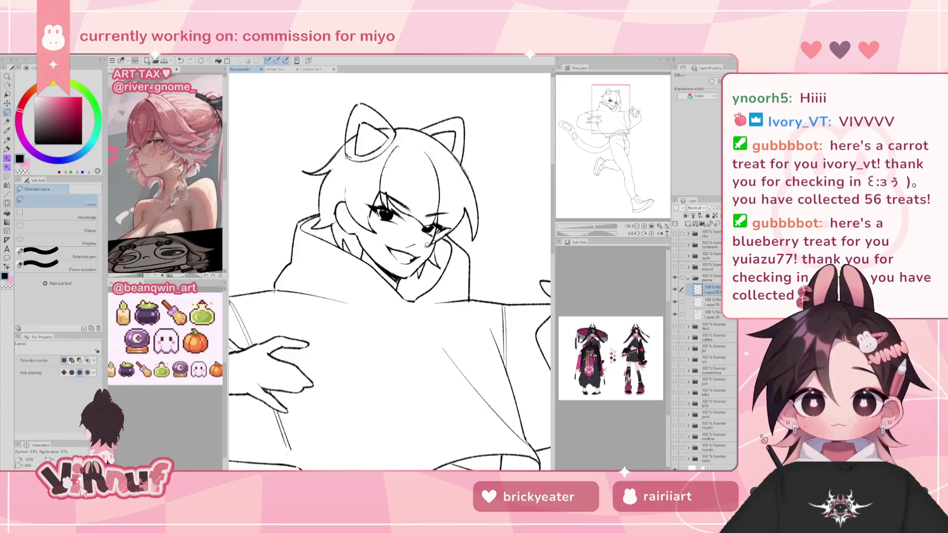
drag(378, 241, 381, 245)
key(k)
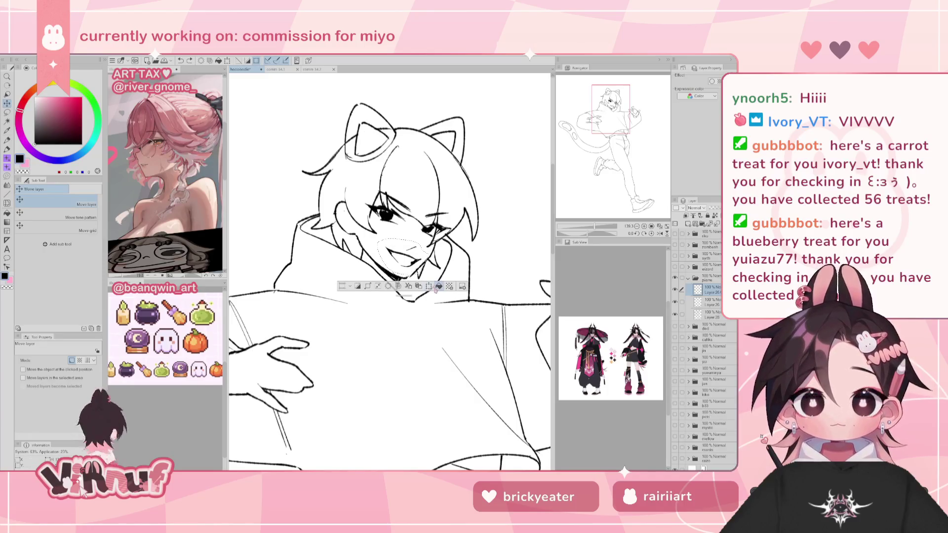
- With Liquify selected, check the face mirrored and zoom out to about 22%
key(j)
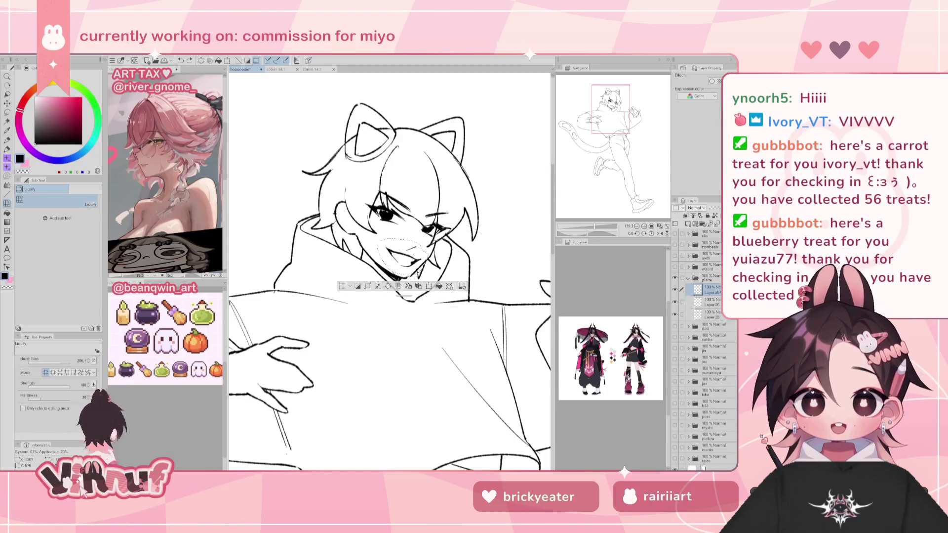
key(h)
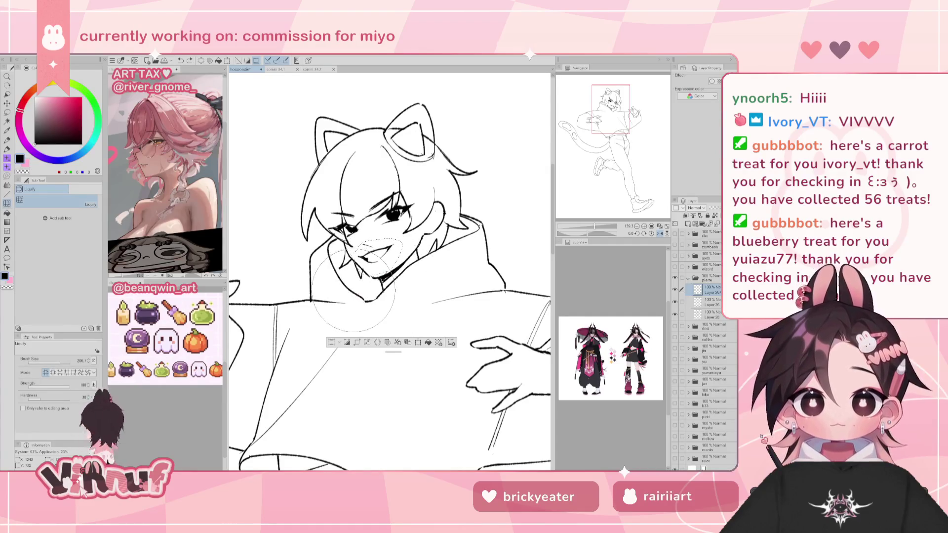
key(h)
drag(595, 225, 590, 227)
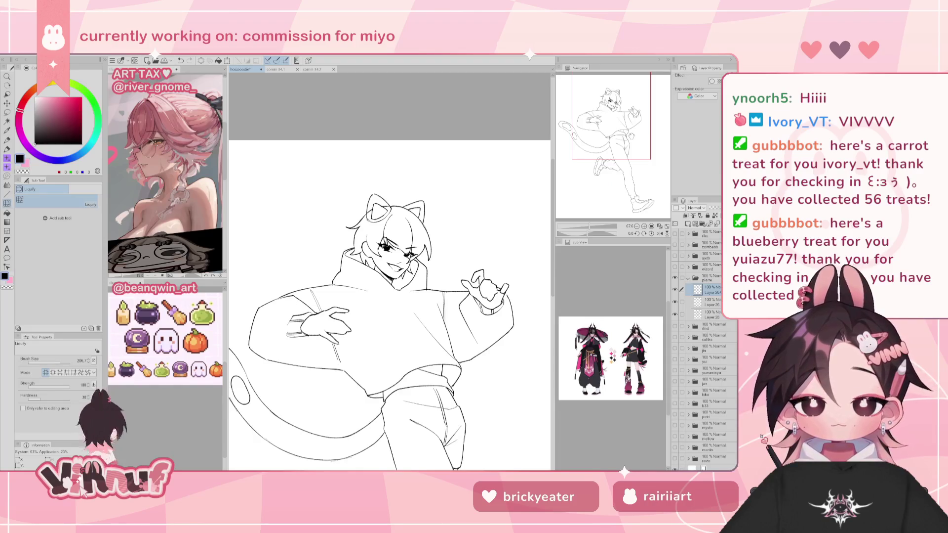
- On the upper Layer 26, gently liquify the eye and mouth with a ~505 brush
click(710, 301)
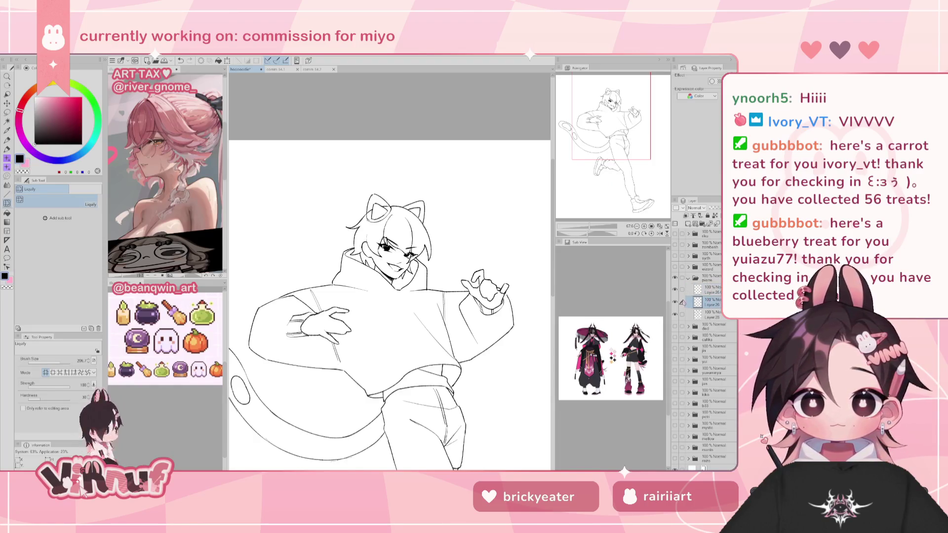
click(708, 290)
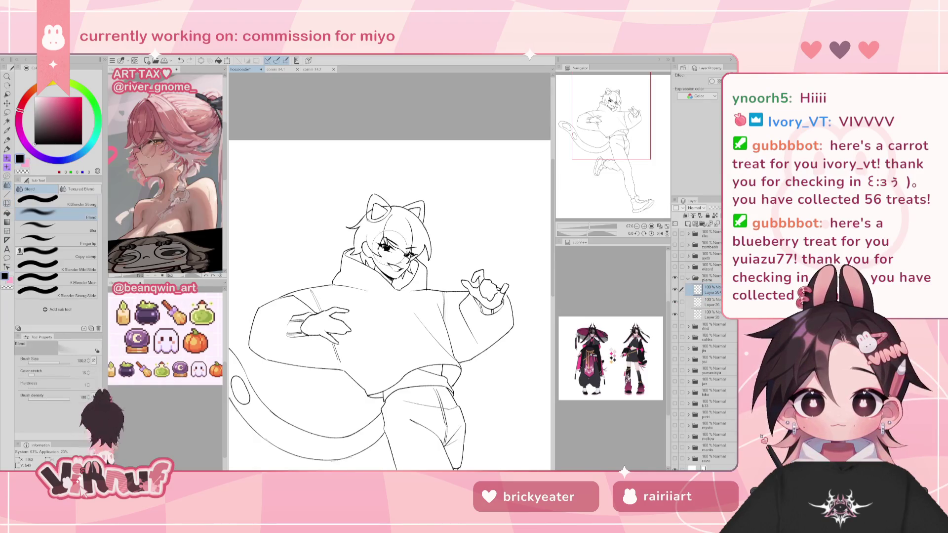
drag(64, 362, 79, 362)
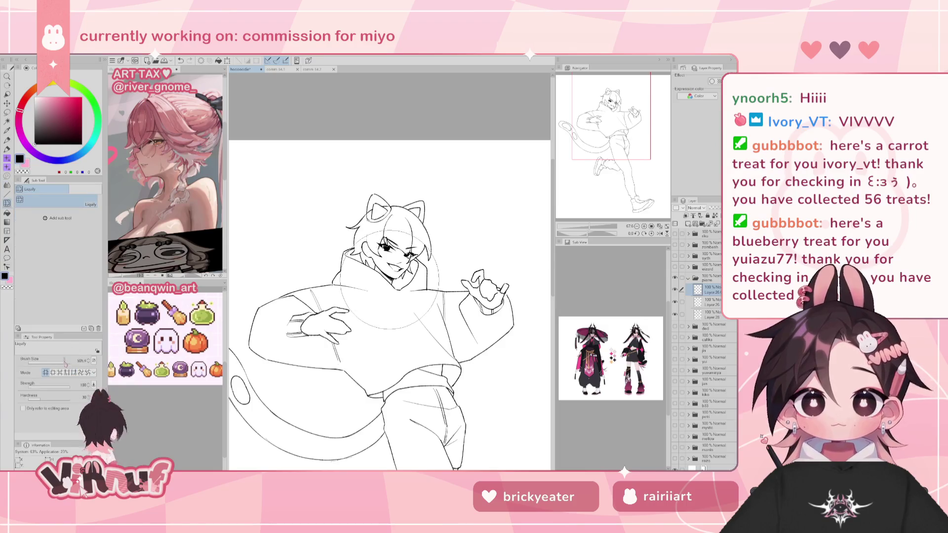
drag(390, 226, 384, 224)
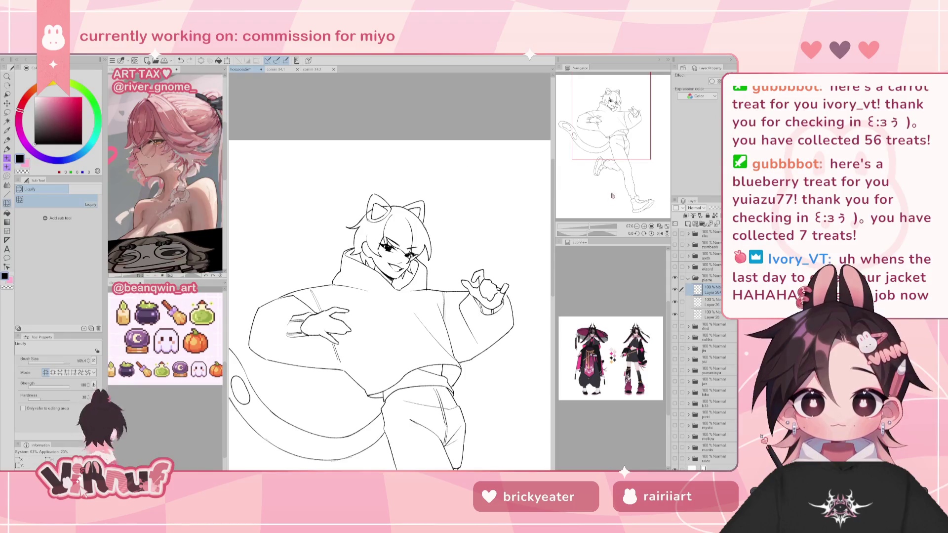
drag(590, 225, 590, 226)
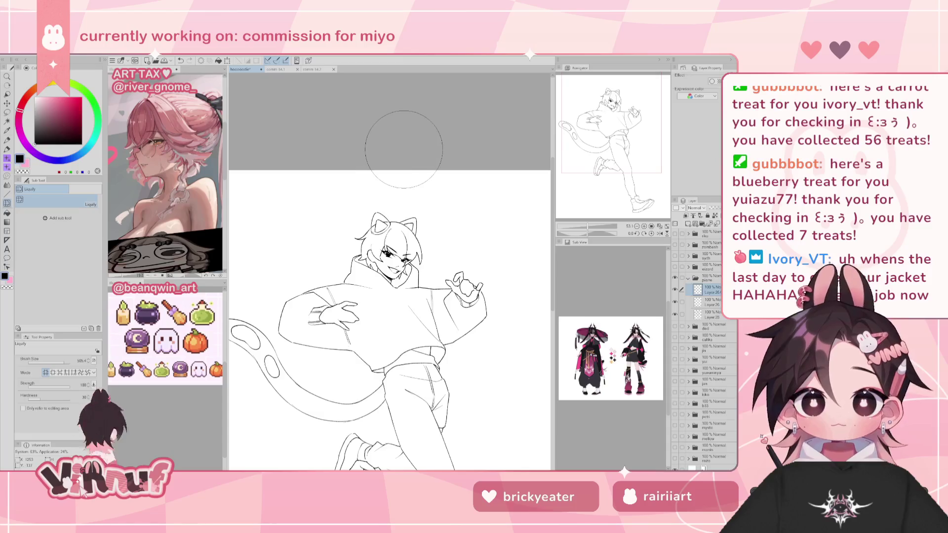
- Mirror the view and nudge the face line art with the Move layer tool
key(h)
key(h)
key(k)
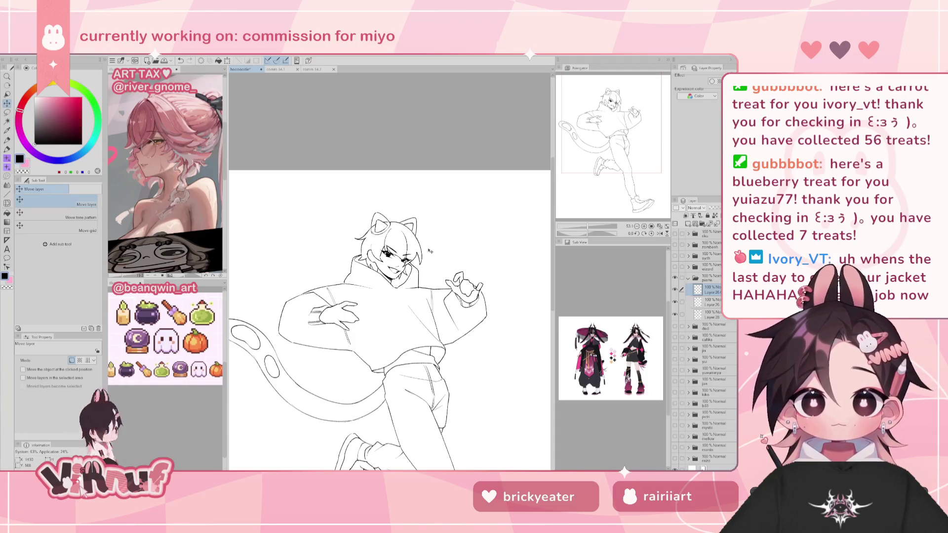
drag(430, 251, 431, 292)
key(ctrl+z)
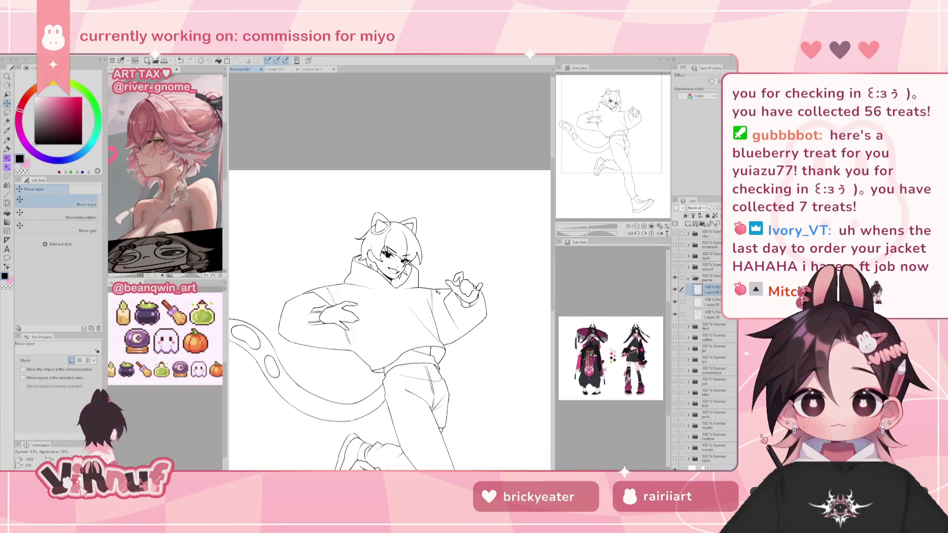
- Return to the pen, restore normal orientation, and fit the whole figure in view
key(p)
key(h)
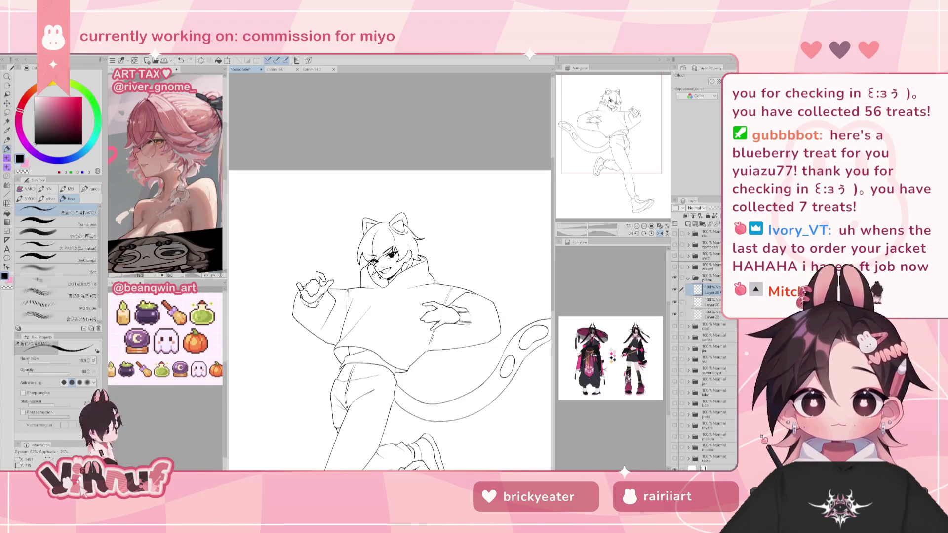
click(660, 233)
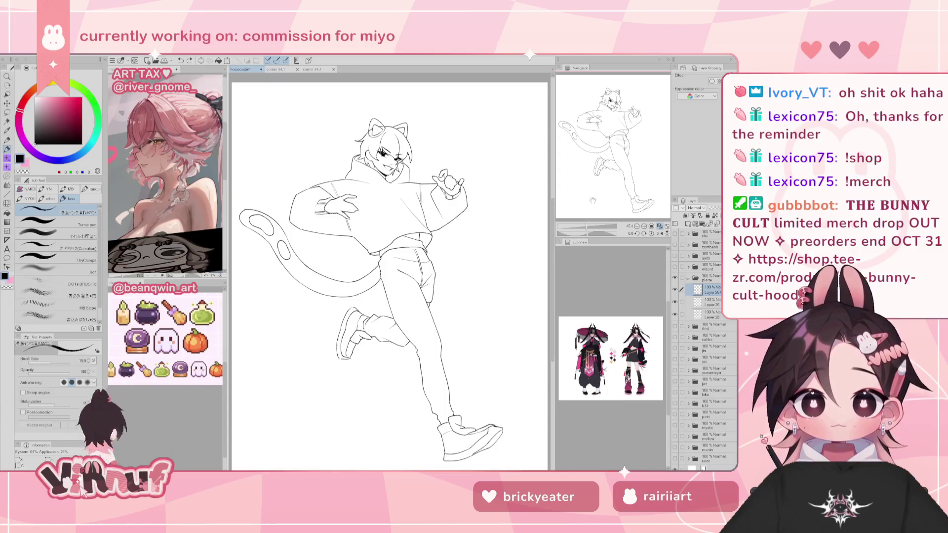
drag(600, 182, 598, 191)
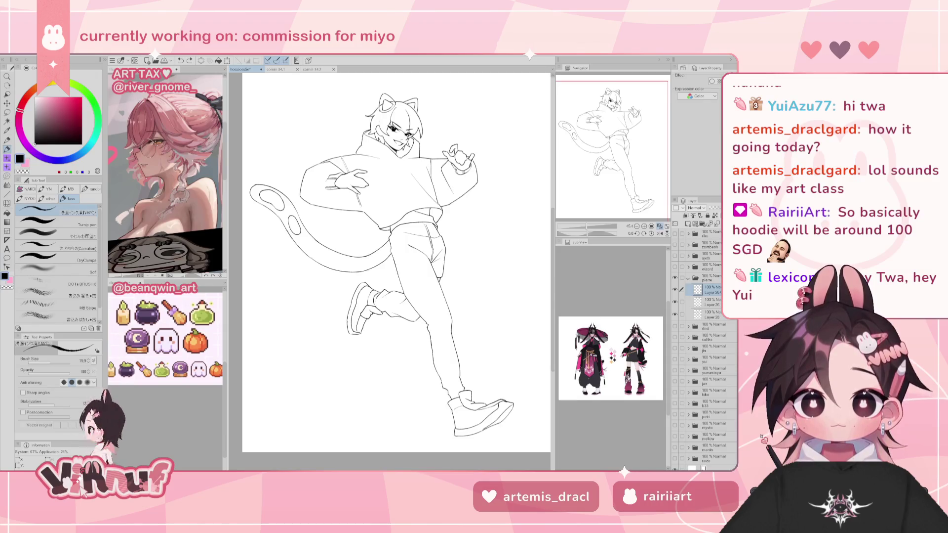
- Bring up the Instagram merch post, reposition and enlarge its window, then switch away
key(alt+Tab)
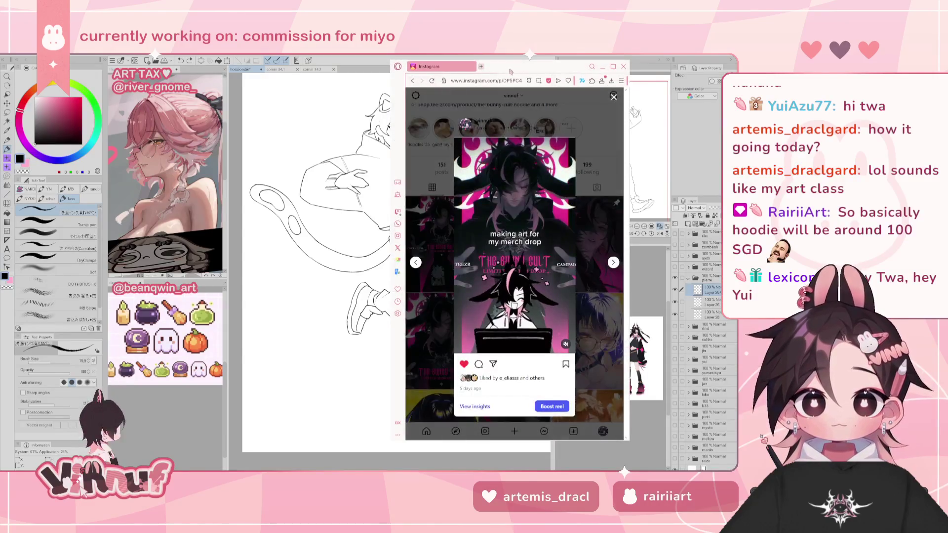
drag(533, 72, 444, 58)
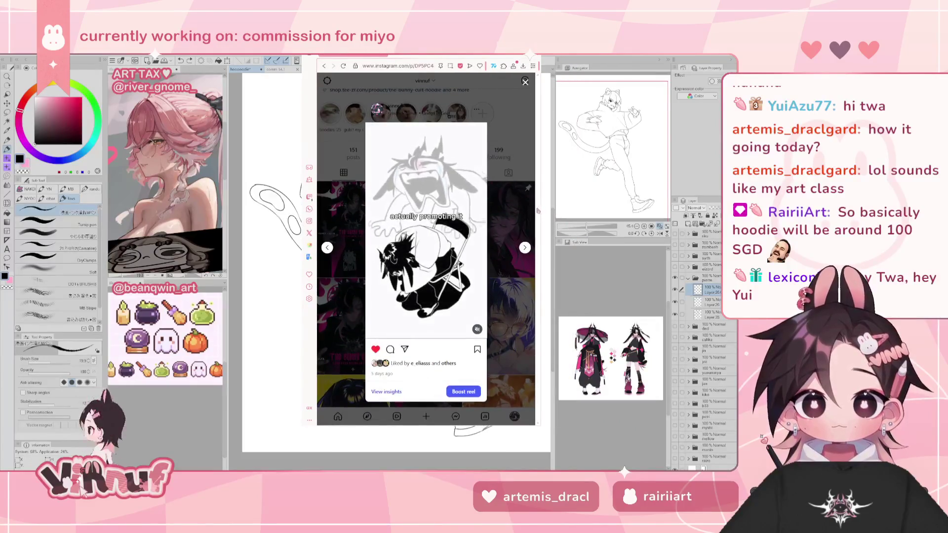
drag(552, 211, 698, 211)
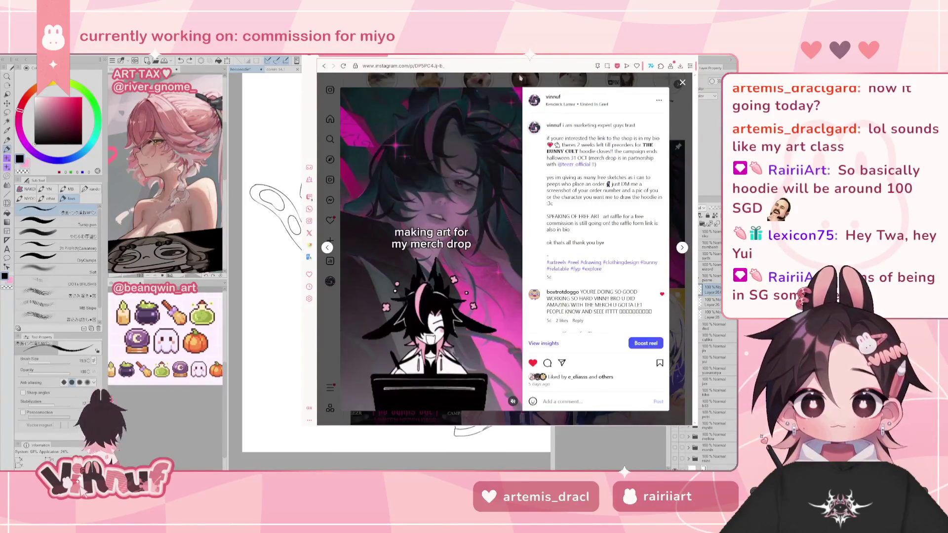
drag(521, 77, 467, 79)
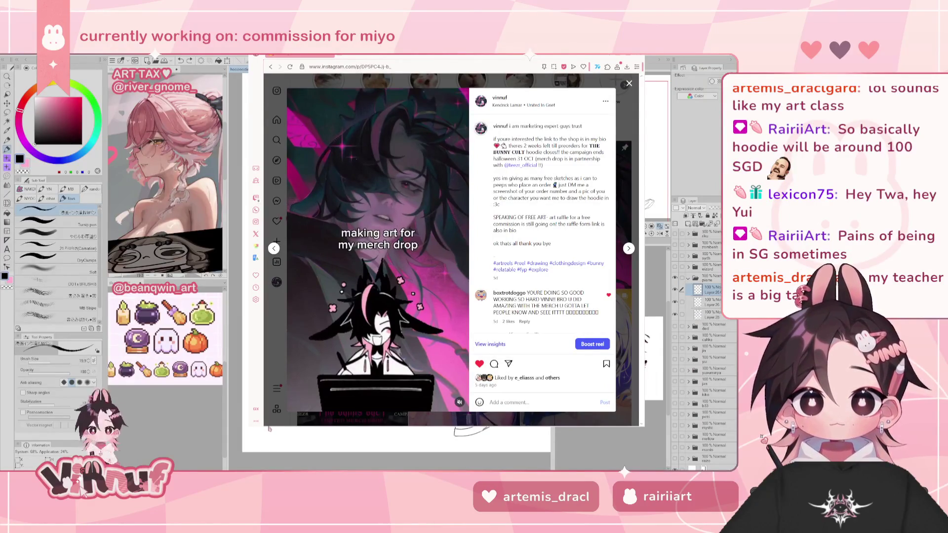
drag(268, 427, 269, 469)
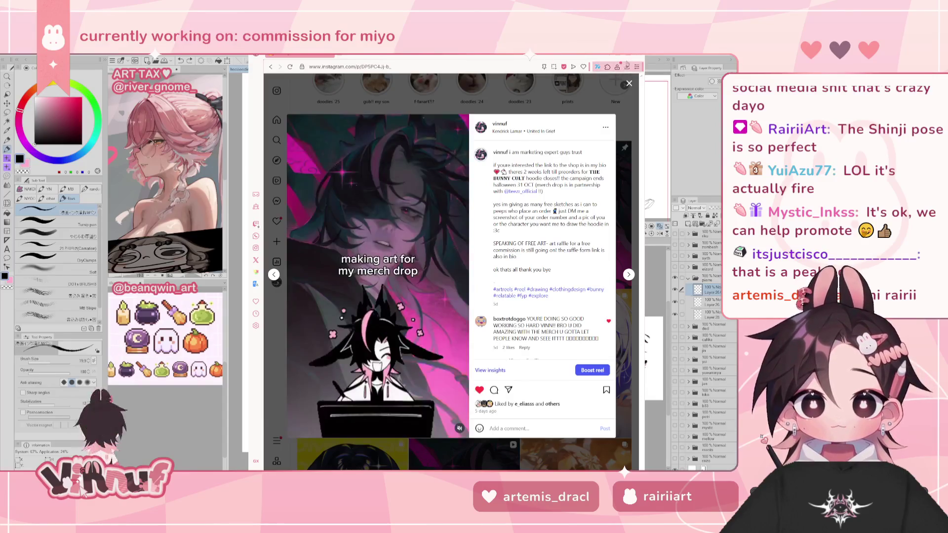
key(alt+Tab)
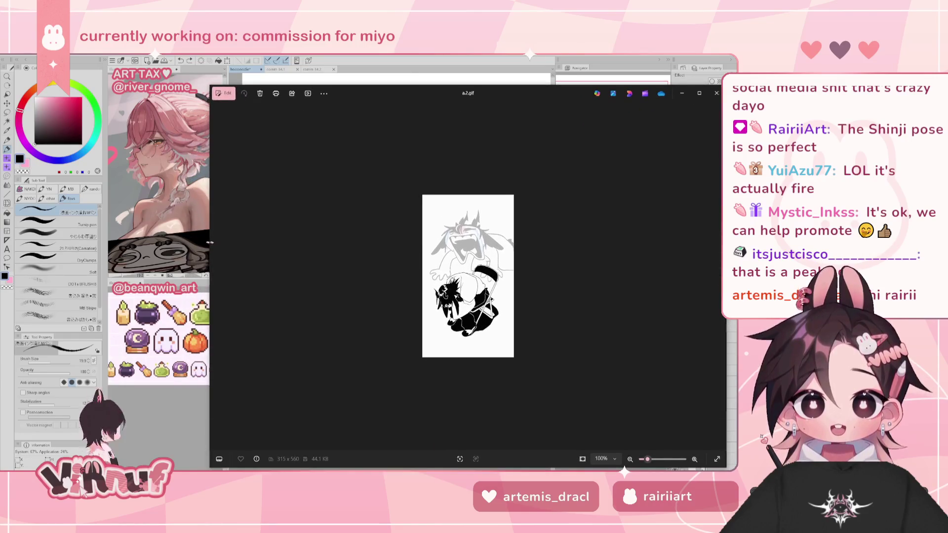
- Enlarge and move the a2.gif viewer aside, then close it with Alt+F4
drag(207, 242, 426, 242)
scroll(573, 262, up, 3)
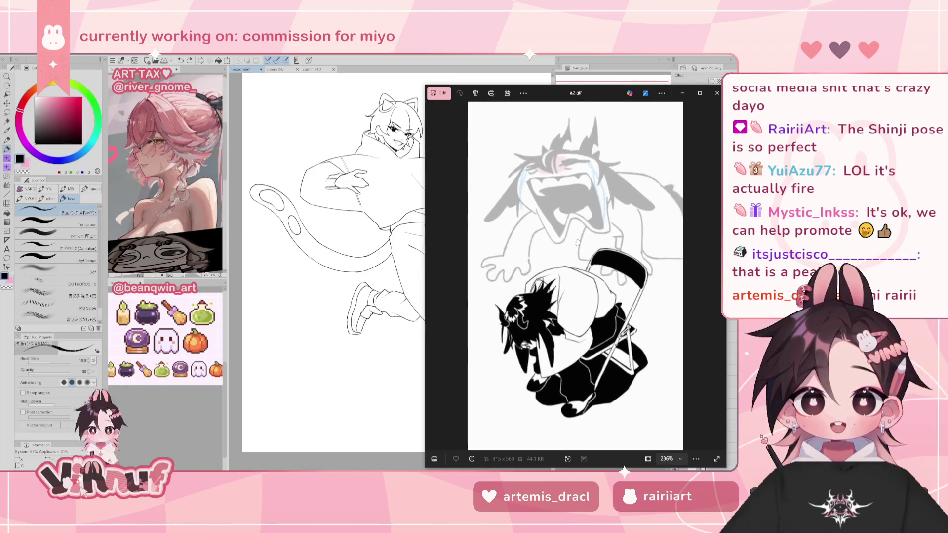
drag(595, 97, 465, 85)
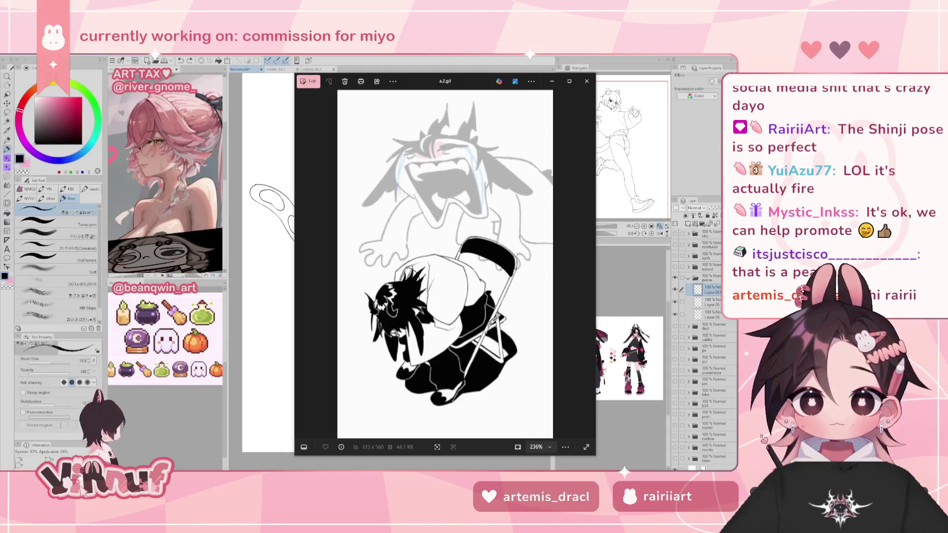
key(alt+F4)
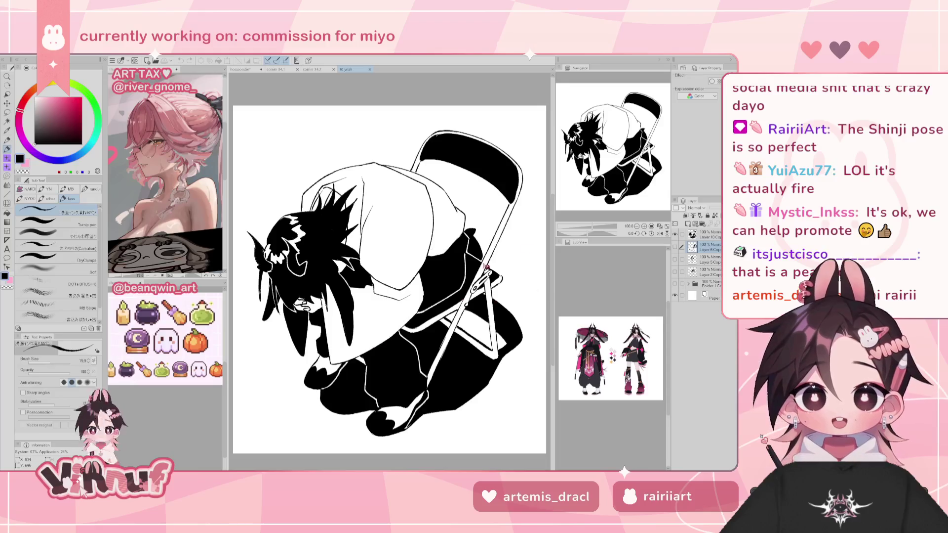
- Hide the chair layer and centre the view on the cat-eared meme face
click(676, 234)
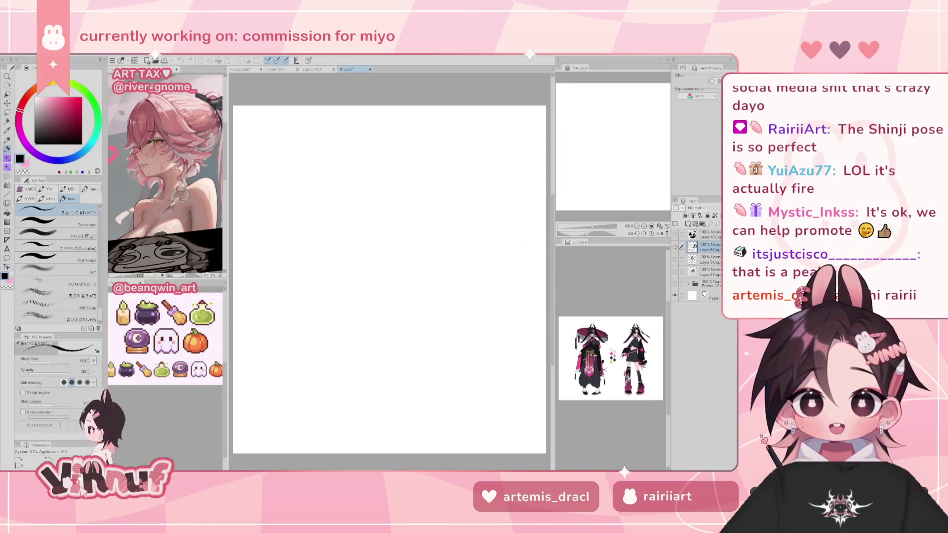
scroll(415, 299, up, 3)
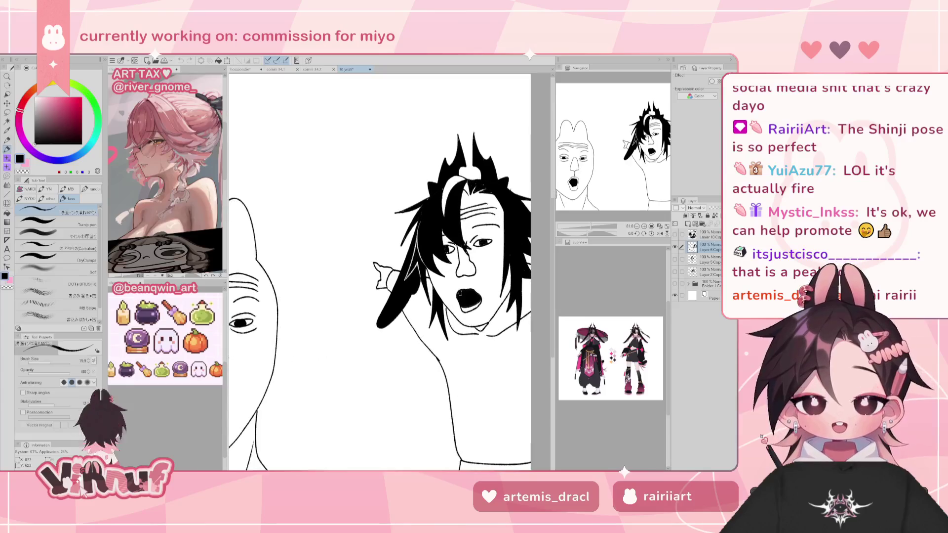
scroll(415, 299, down, 1)
scroll(415, 299, down, 1)
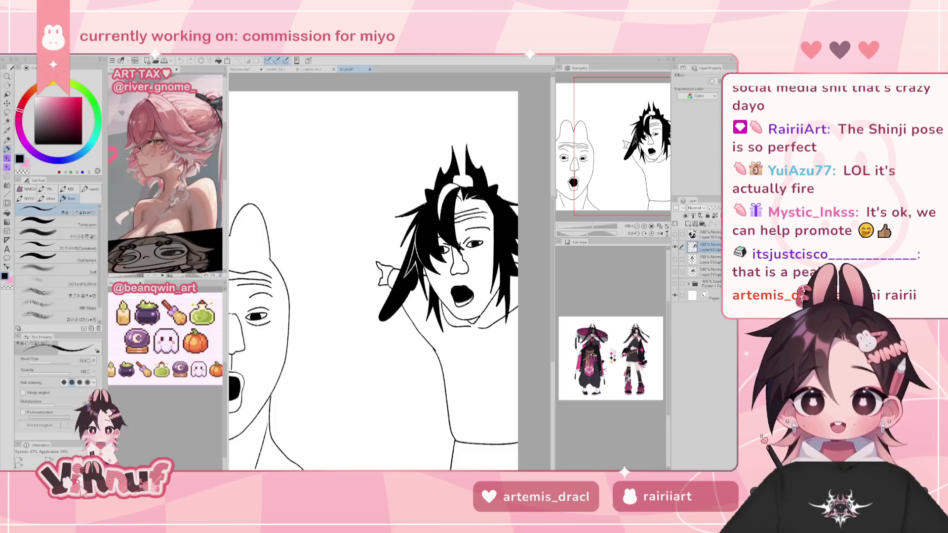
mouse_move(596, 151)
mouse_down()
mouse_move(579, 168)
mouse_move(502, 169)
mouse_up()
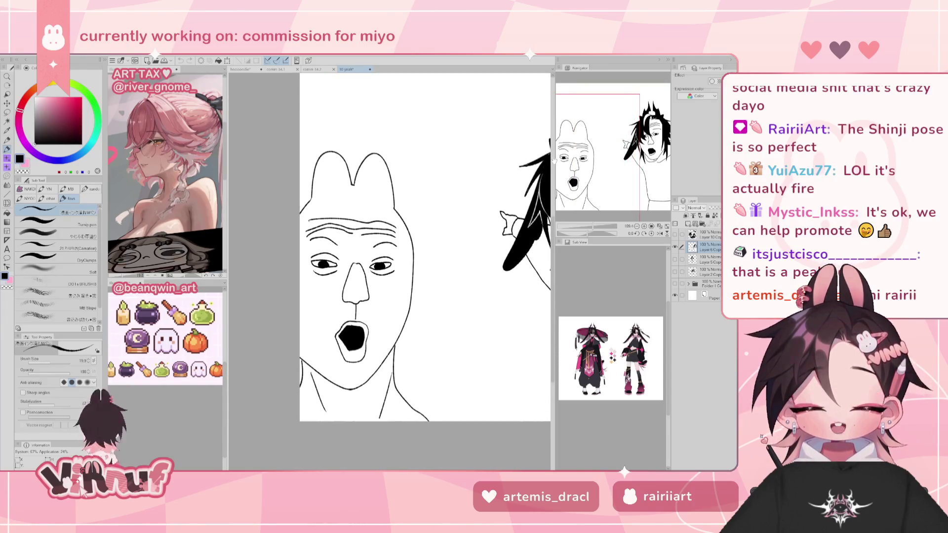
- Zoom around both meme faces, return to 100% view, and hide the line-art layer
click(660, 226)
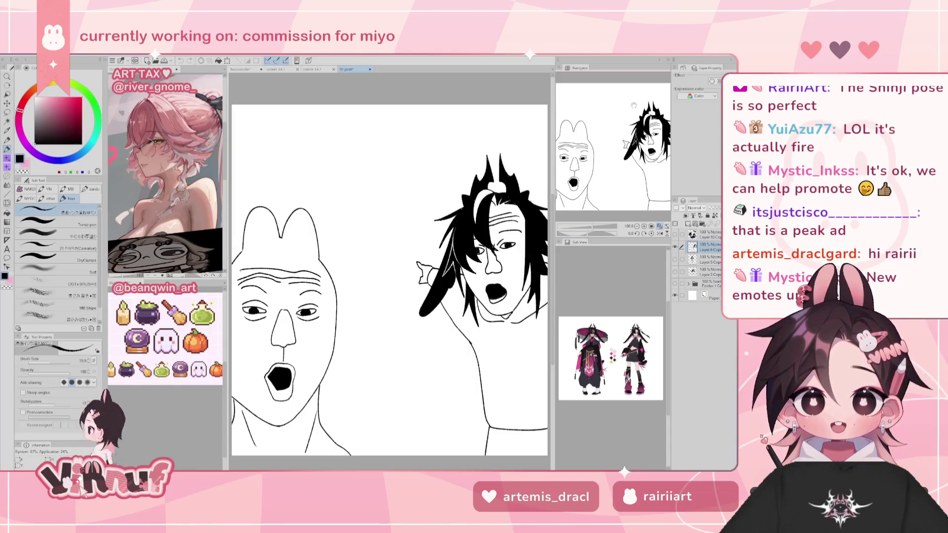
scroll(509, 184, up, 1)
scroll(509, 184, up, 2)
scroll(509, 184, up, 1)
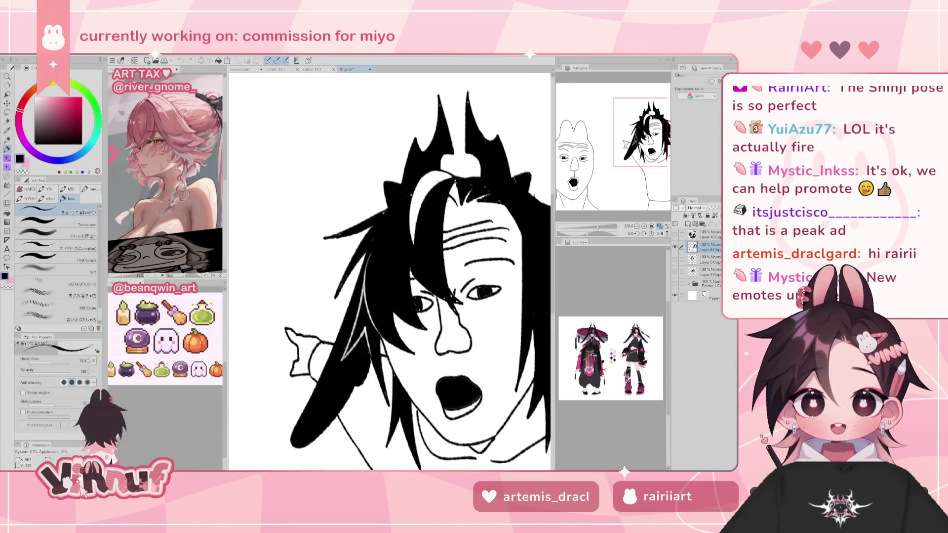
scroll(509, 183, down, 2)
scroll(508, 184, down, 2)
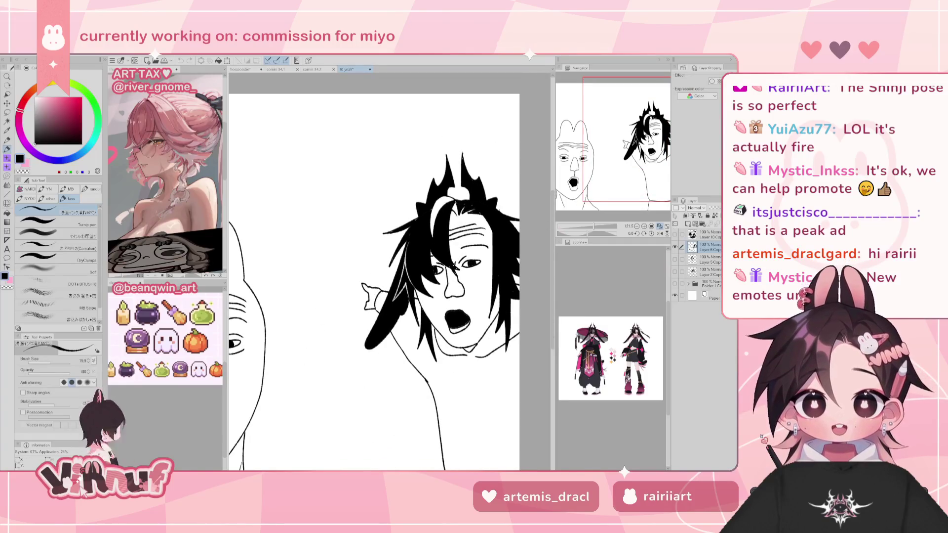
scroll(509, 184, down, 2)
scroll(509, 184, down, 2)
scroll(509, 184, down, 2)
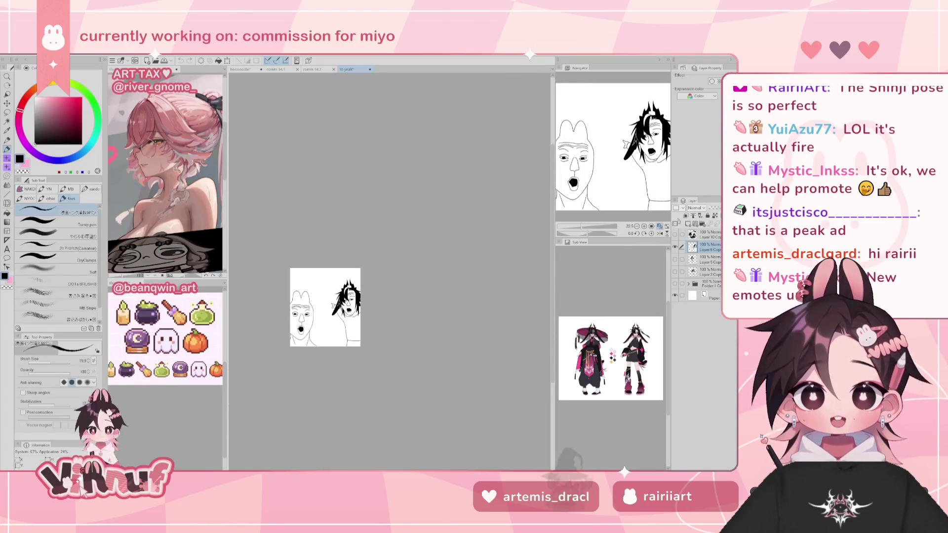
scroll(318, 312, up, 4)
scroll(319, 312, up, 2)
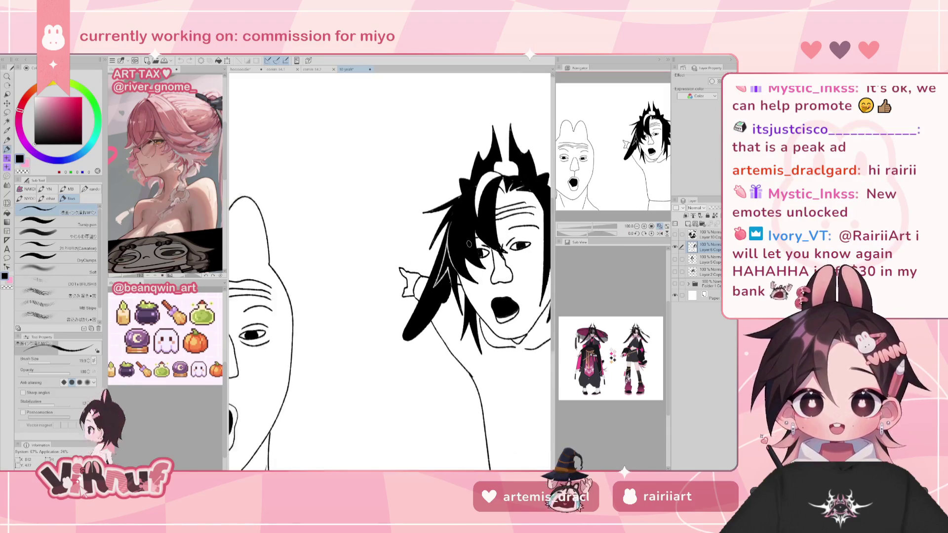
scroll(469, 244, up, 2)
scroll(469, 244, up, 1)
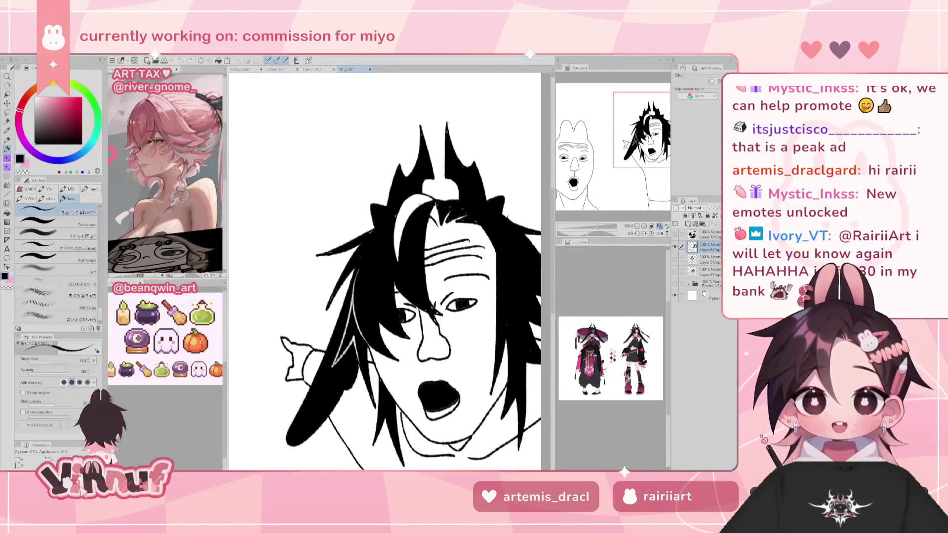
scroll(448, 180, down, 2)
scroll(448, 180, down, 2)
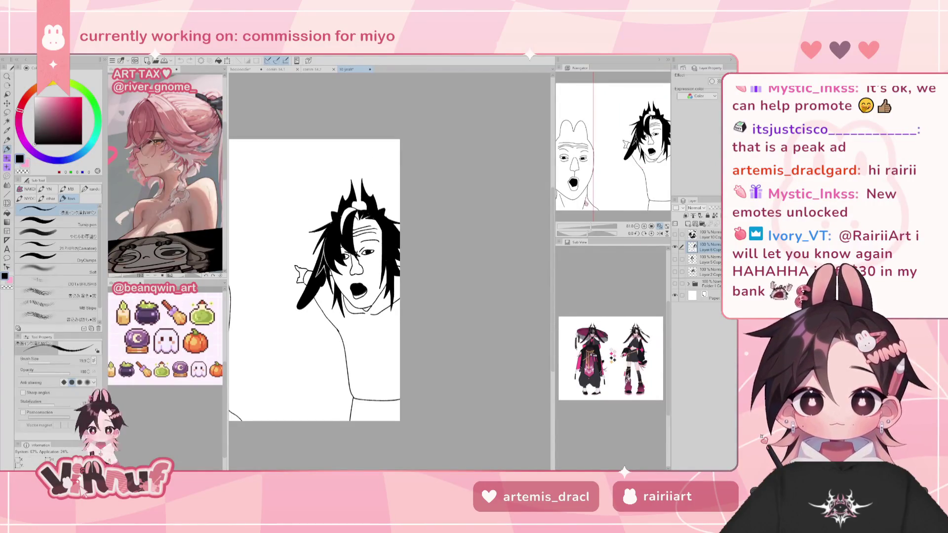
key(ctrl+alt+0)
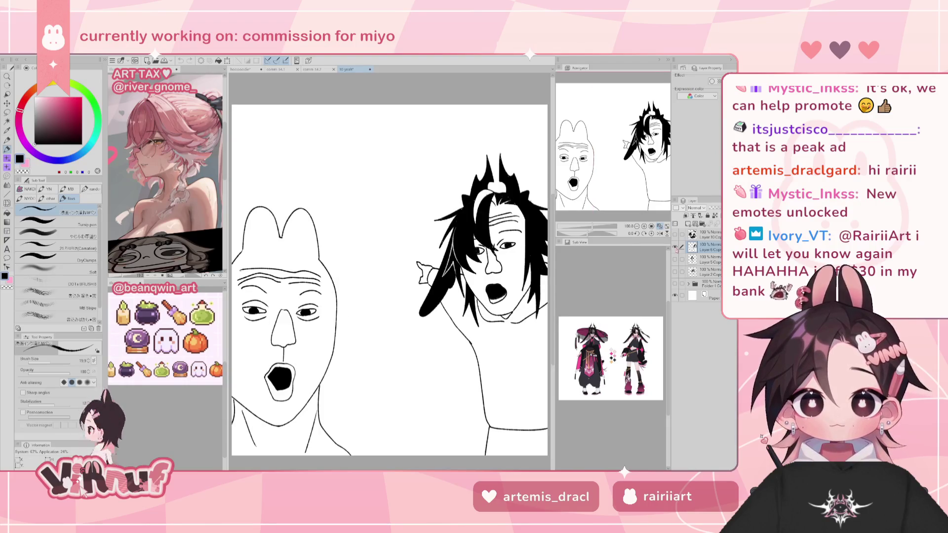
click(676, 246)
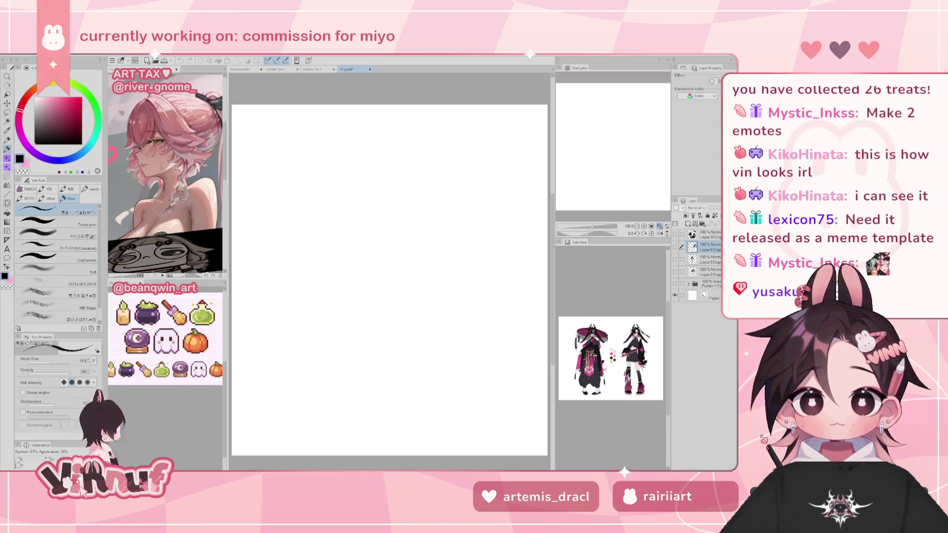
- Zoom in on the long-faced doodle, then hide it to reveal the crouching doodle
click(675, 246)
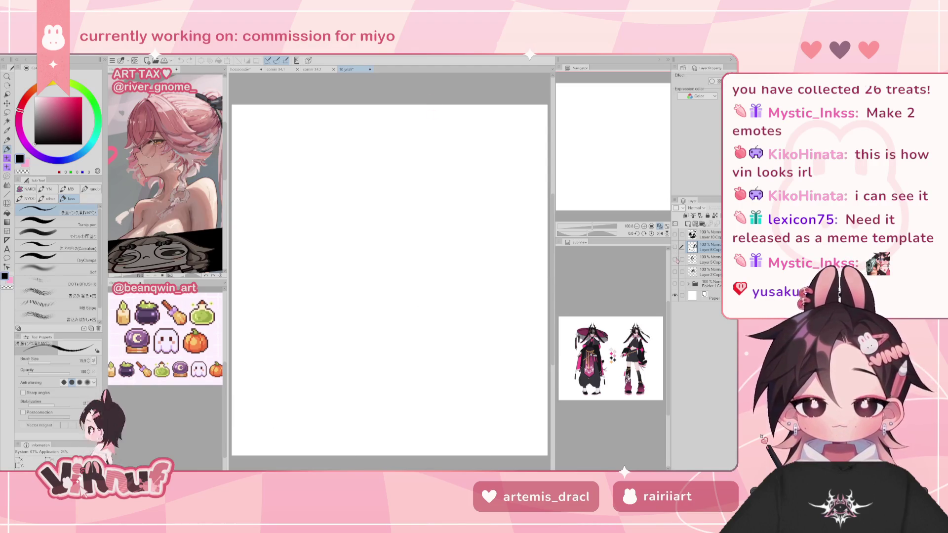
click(676, 258)
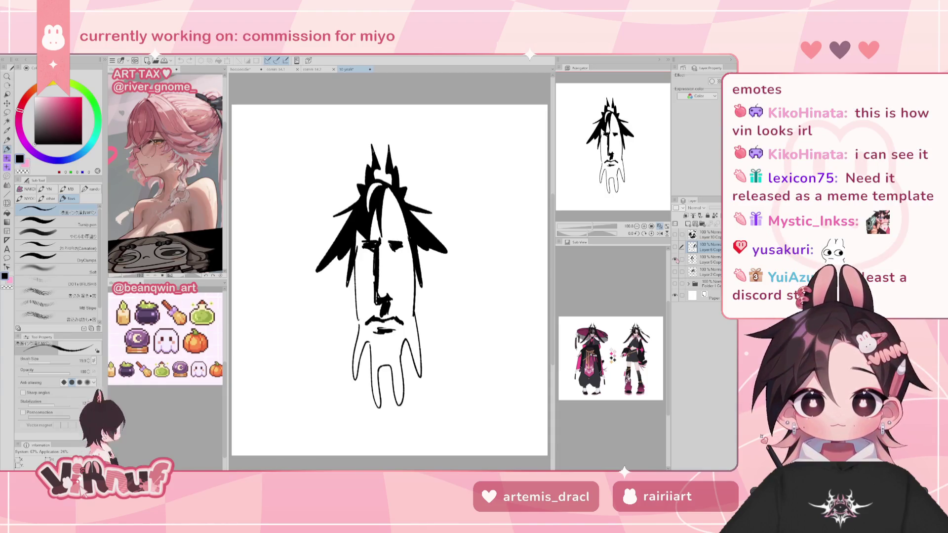
scroll(483, 262, up, 3)
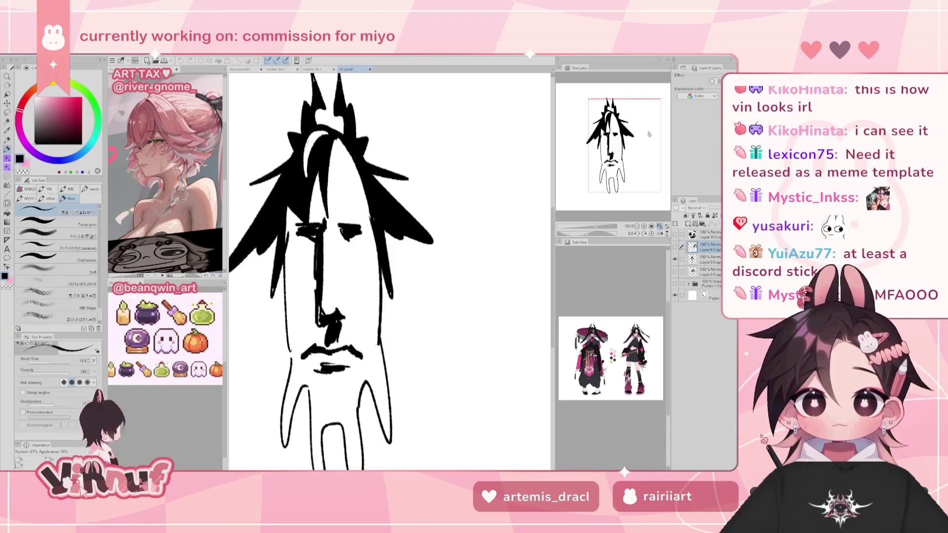
drag(346, 257, 400, 244)
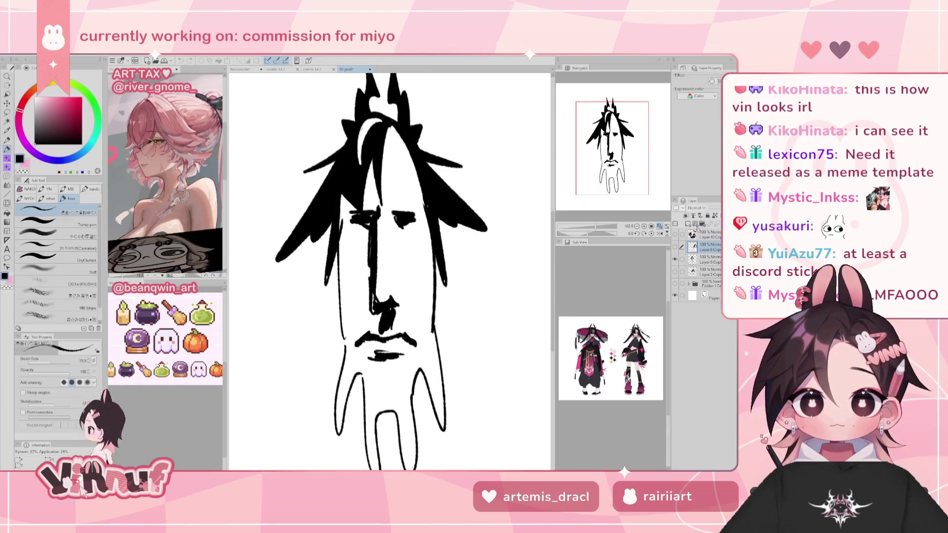
click(676, 259)
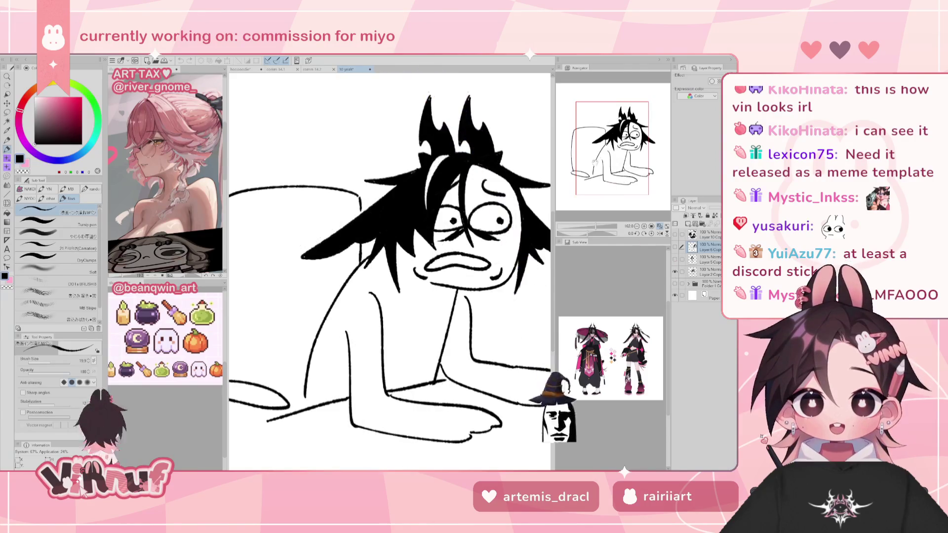
- Fit the view and flip between the crying creature, crouching and long-faced doodles
key(ctrl+minus)
drag(380, 257, 398, 272)
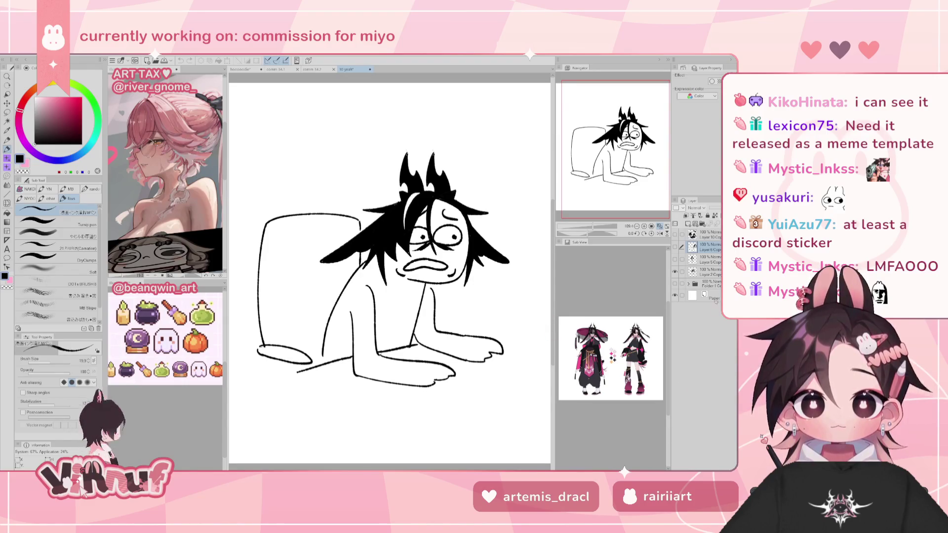
click(675, 270)
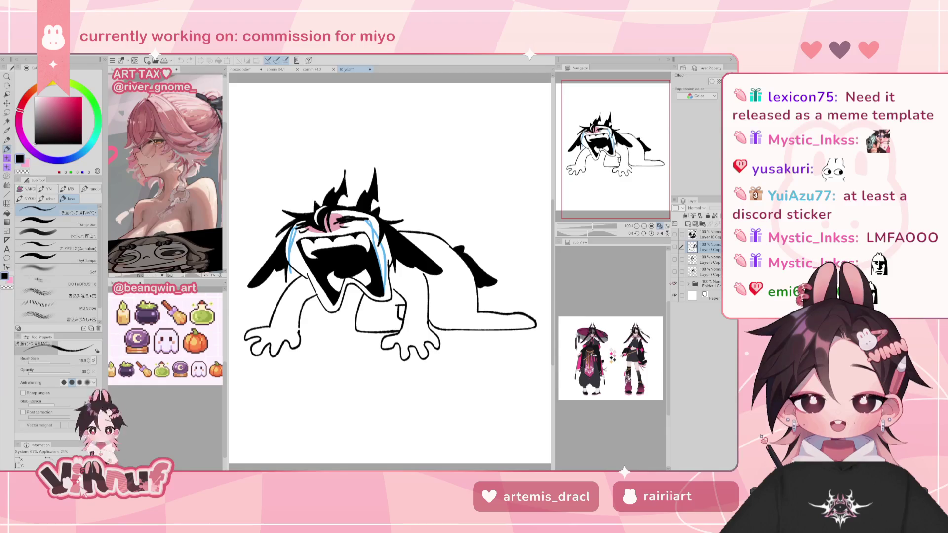
click(674, 283)
click(675, 271)
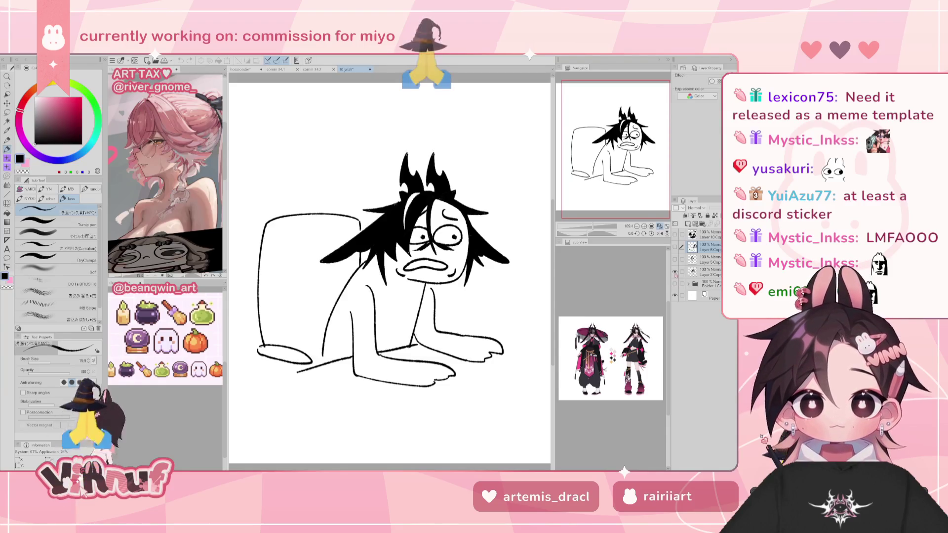
click(675, 258)
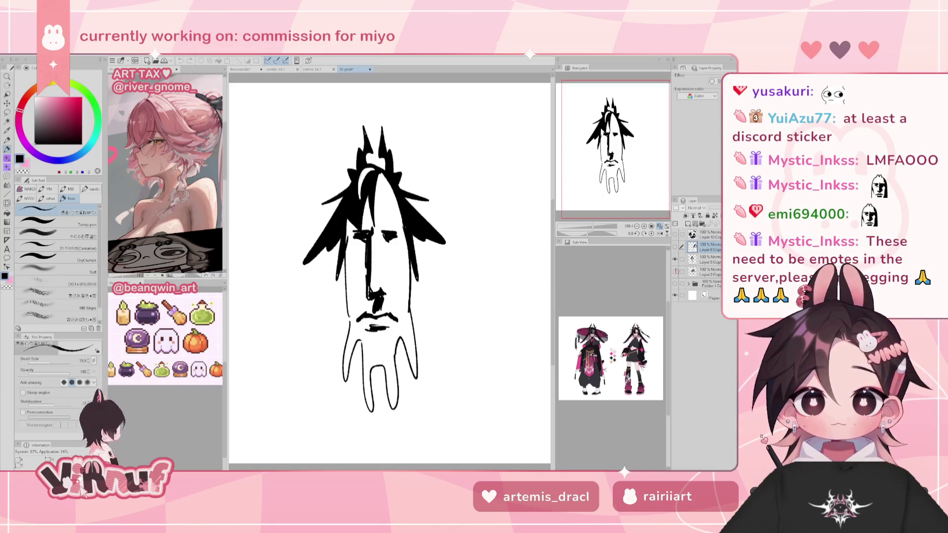
click(675, 259)
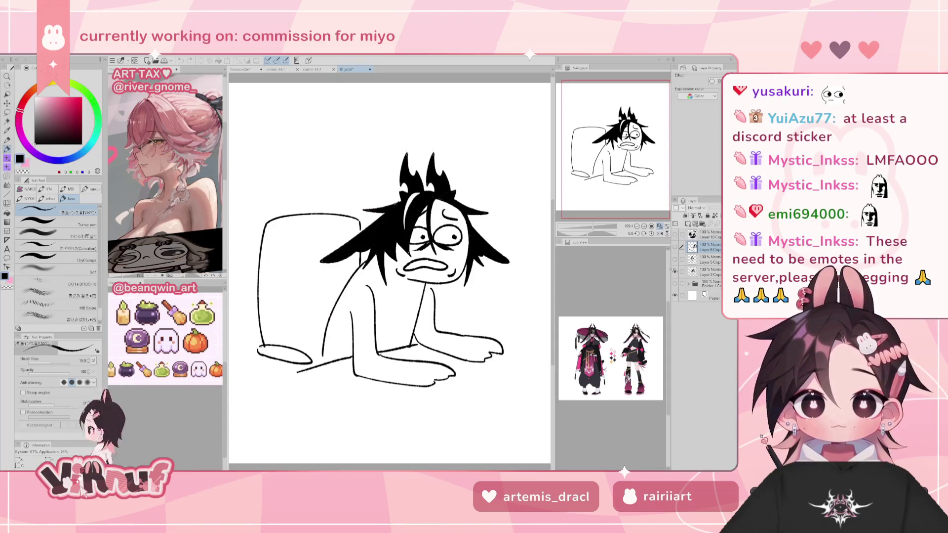
- Cycle on to the bunny-eared face and chair-slumped figure, then close 10 yeah
click(675, 271)
click(675, 283)
click(676, 283)
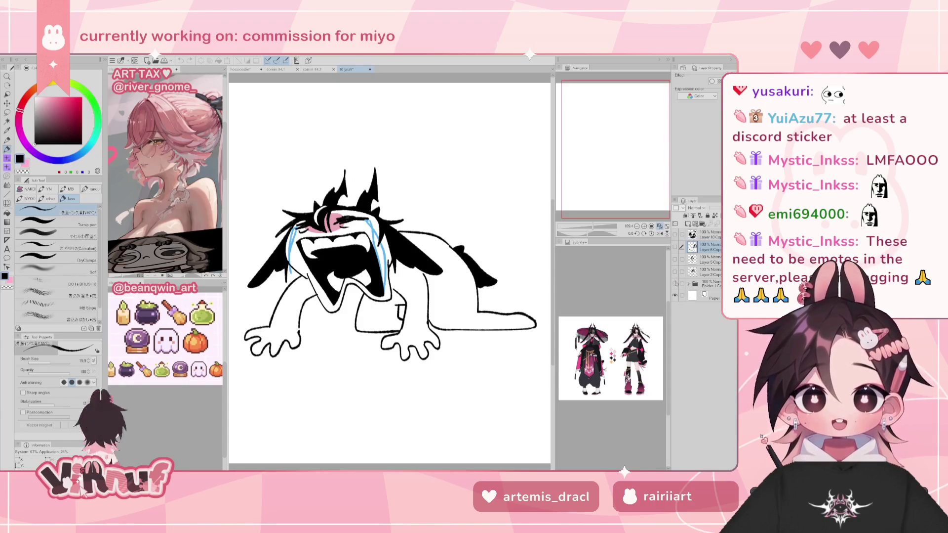
click(675, 271)
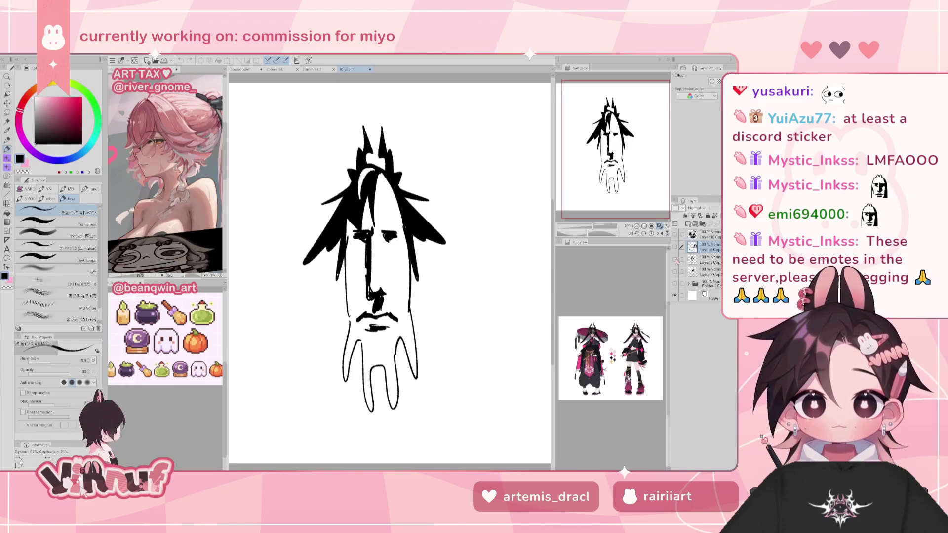
click(676, 259)
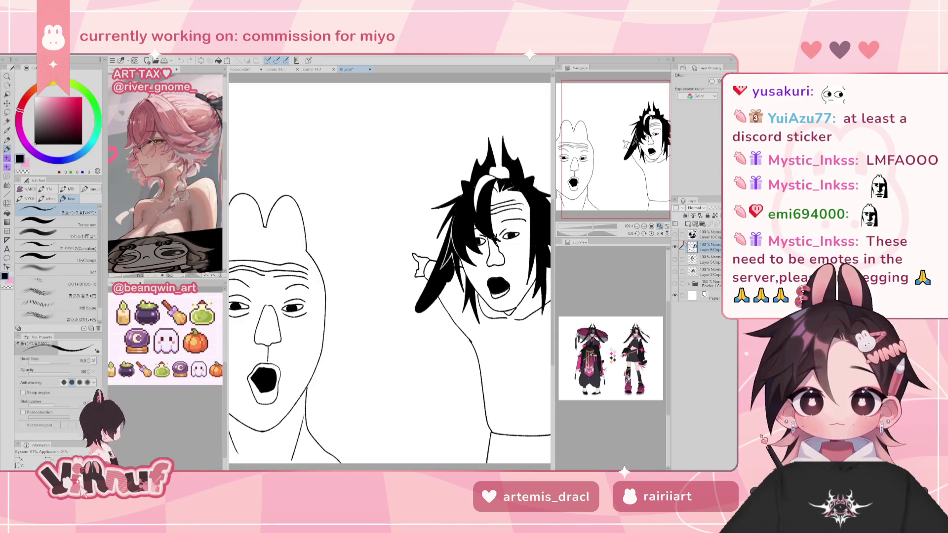
click(675, 245)
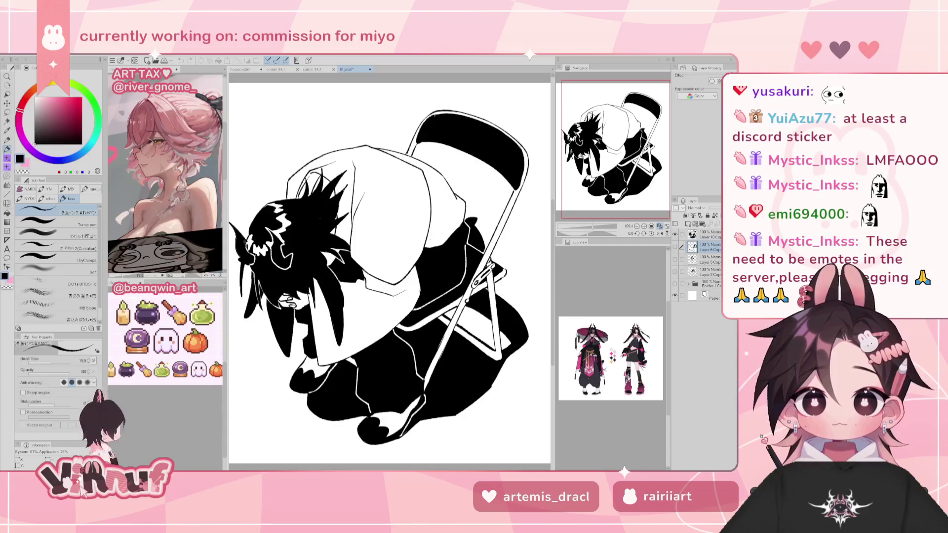
click(370, 69)
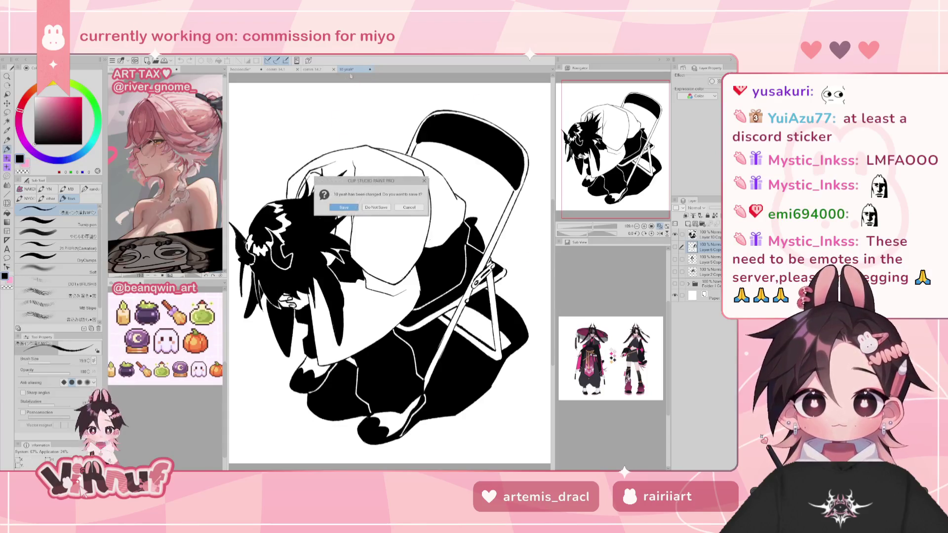
click(376, 207)
- Answer the save prompt so the 10 yeah file closes
click(242, 69)
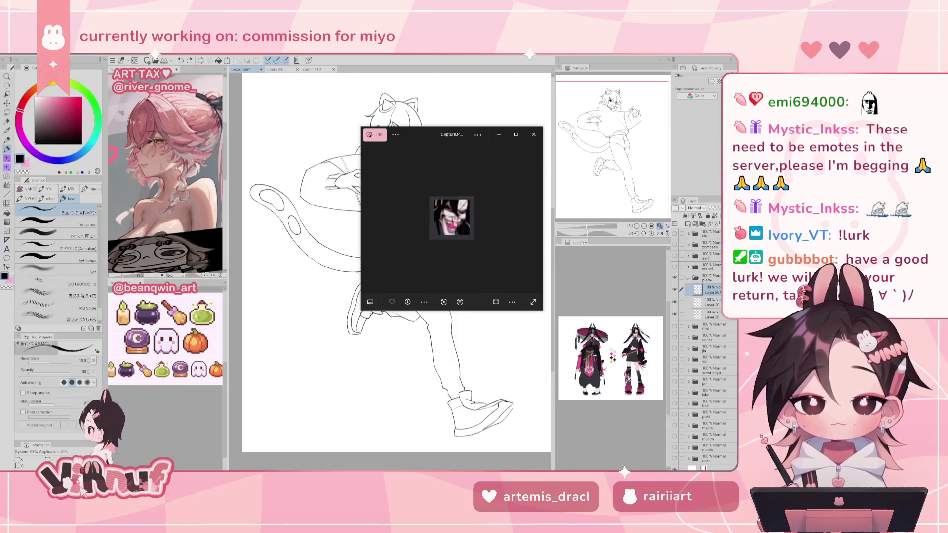
- Zoom, move and enlarge the Capture.PNG viewer window, then close it
scroll(454, 223, up, 2)
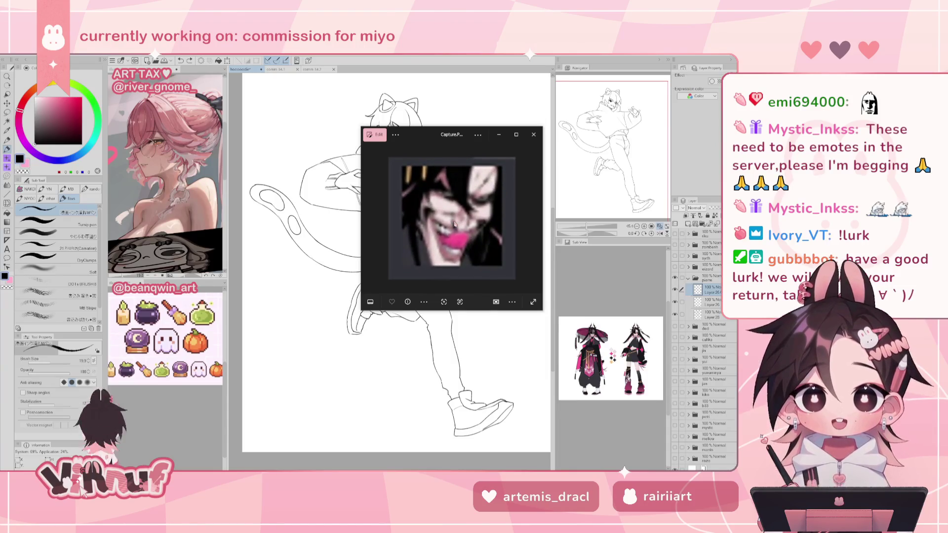
drag(431, 139, 348, 105)
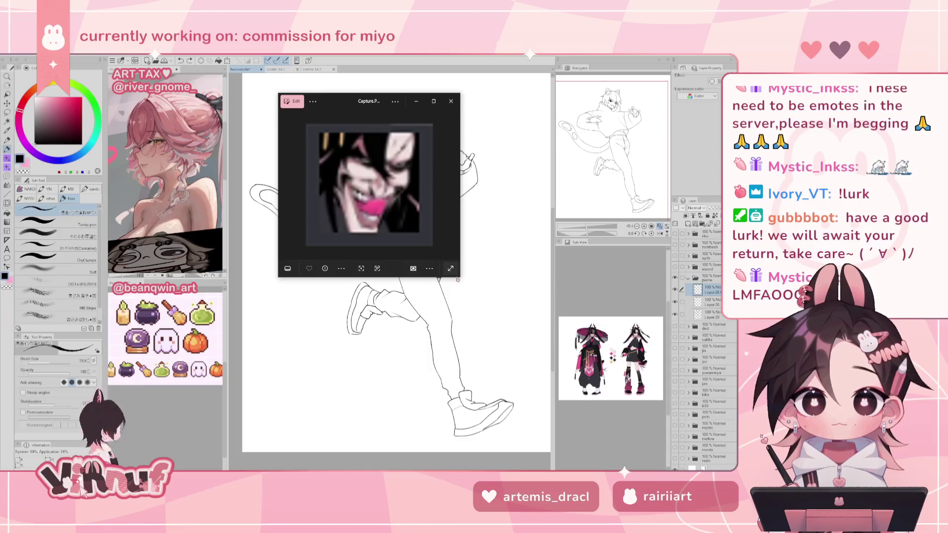
mouse_move(464, 281)
mouse_down()
mouse_move(593, 437)
mouse_move(611, 444)
mouse_up()
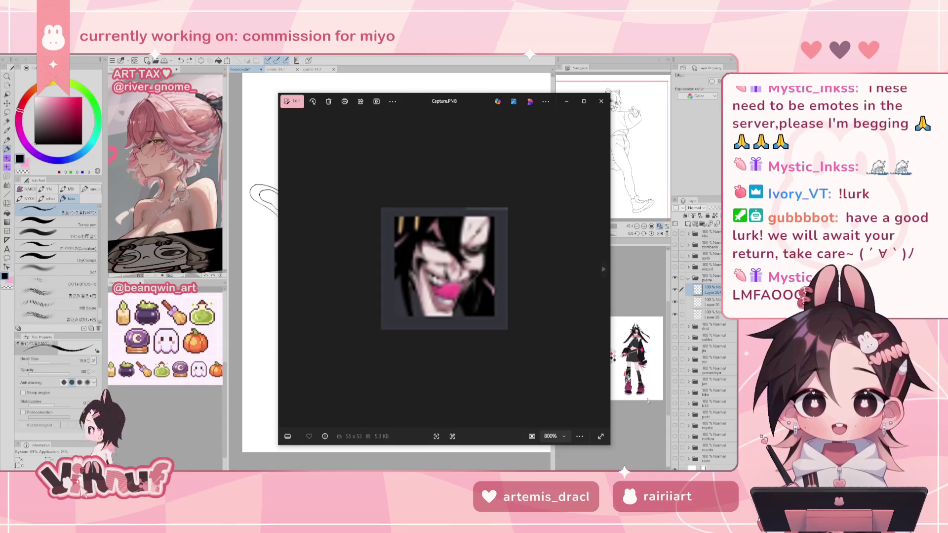
mouse_move(610, 446)
mouse_down()
mouse_move(587, 436)
mouse_move(636, 447)
mouse_up()
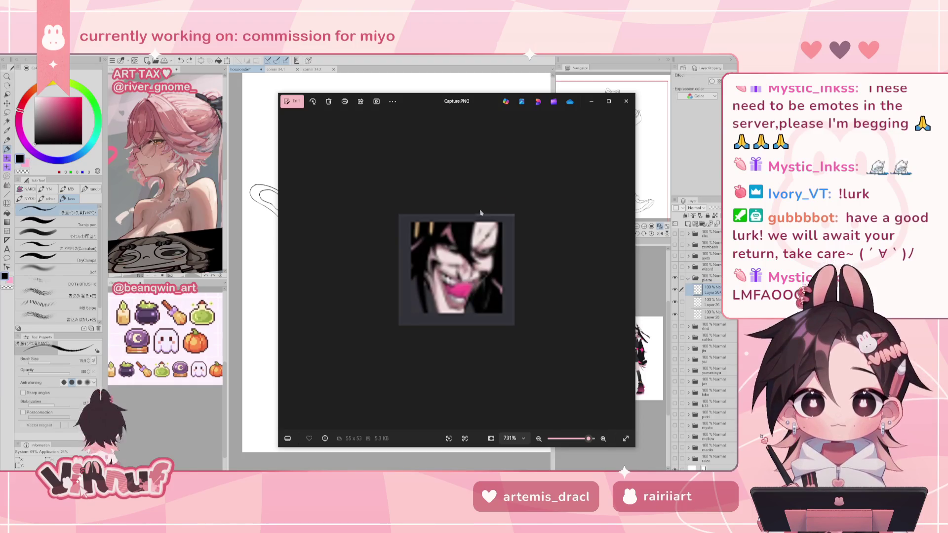
mouse_move(593, 266)
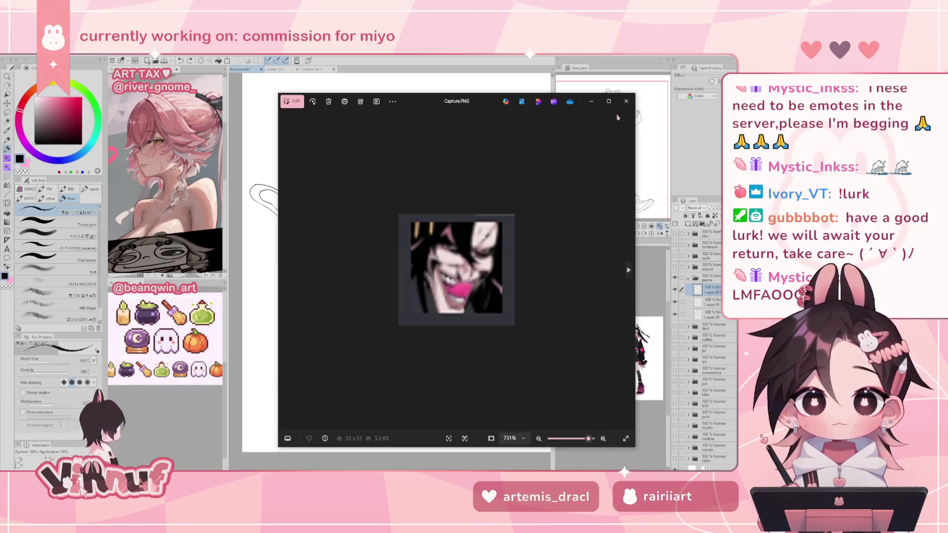
click(626, 101)
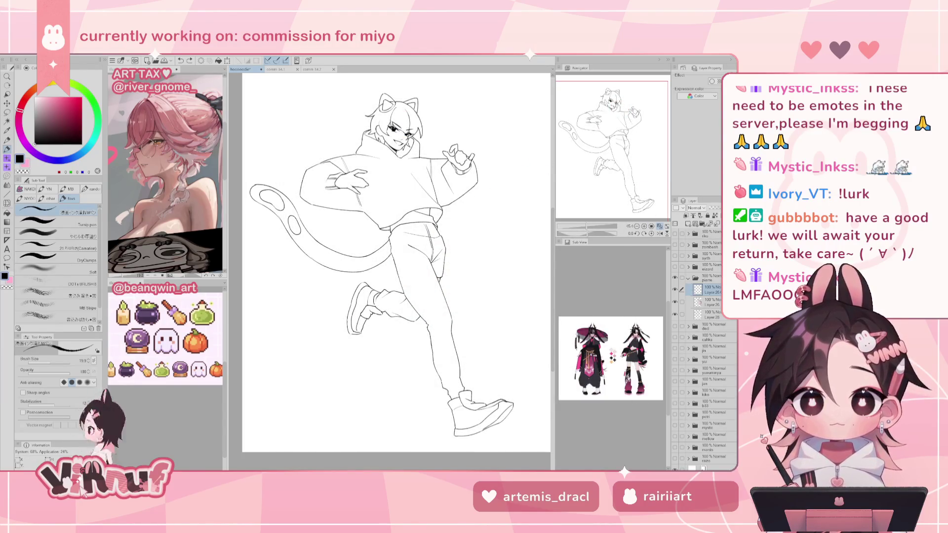
- Delete the top layers of the pierre folder, then undo the deletions
click(711, 302)
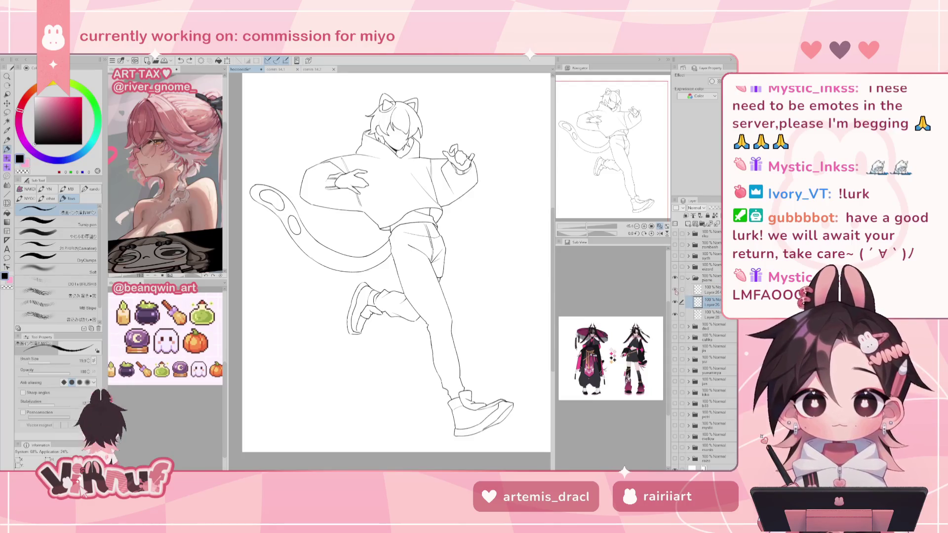
click(712, 289)
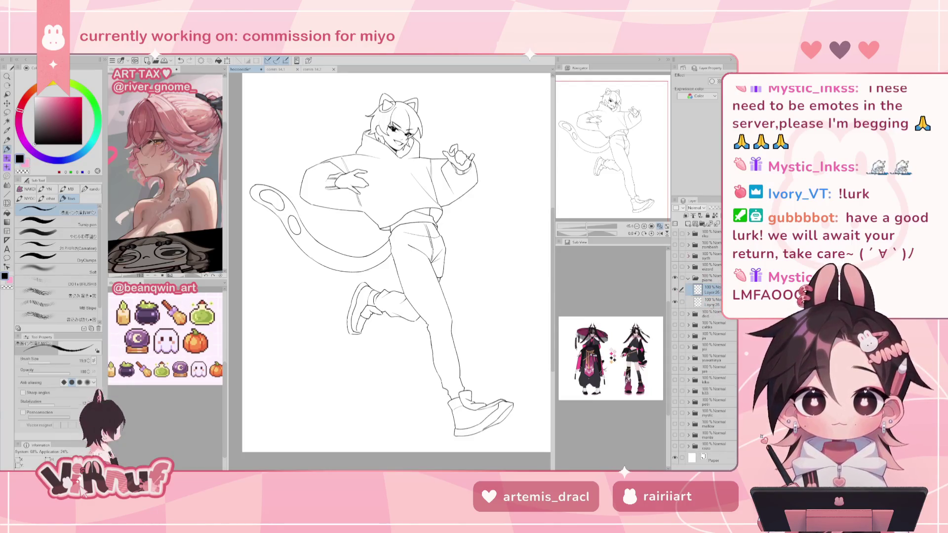
click(714, 224)
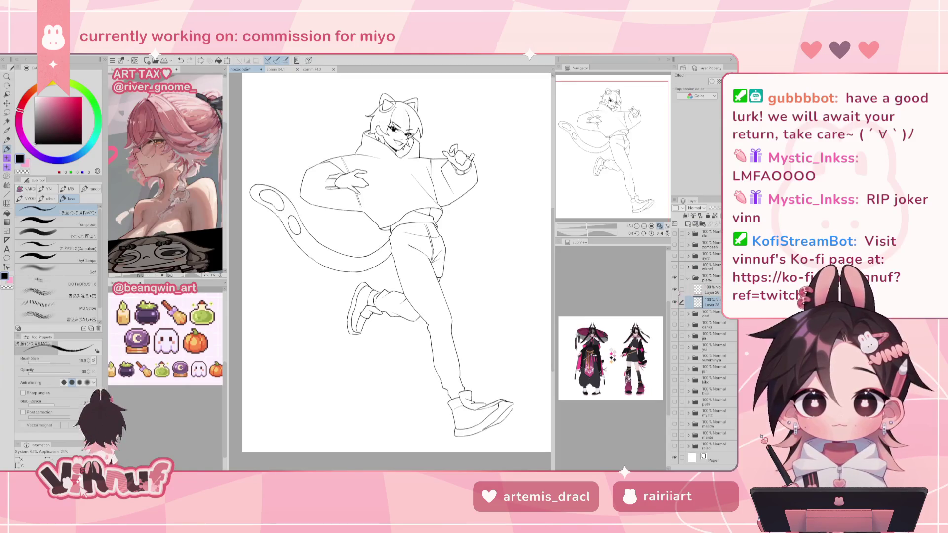
click(710, 223)
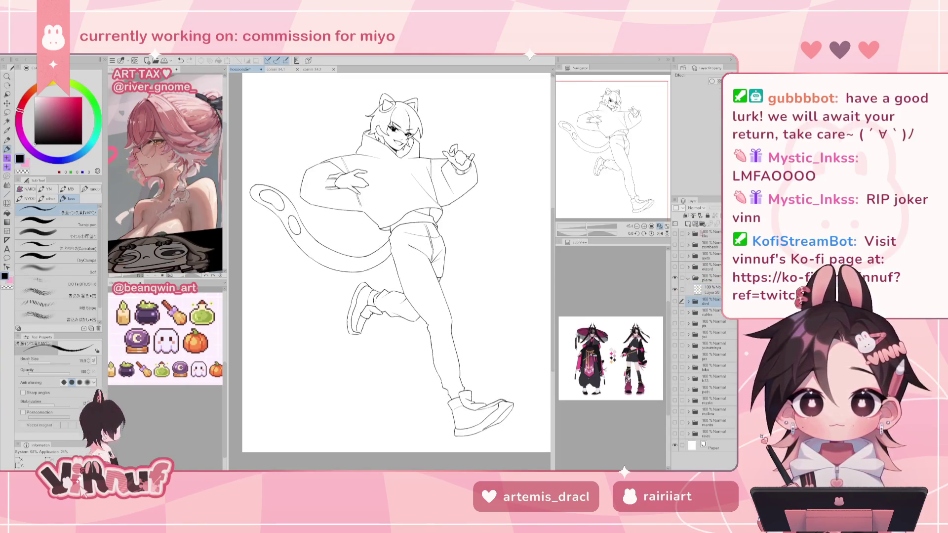
key(ctrl+z)
key(ctrl+z)
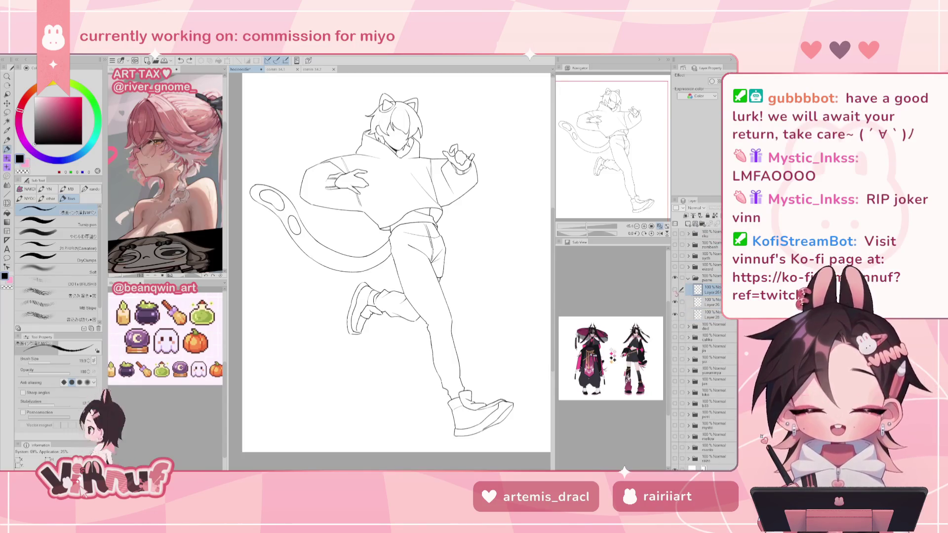
- Hide the second Layer 26, delete Layer 25, and select Layer 26 for filling
click(675, 301)
click(713, 223)
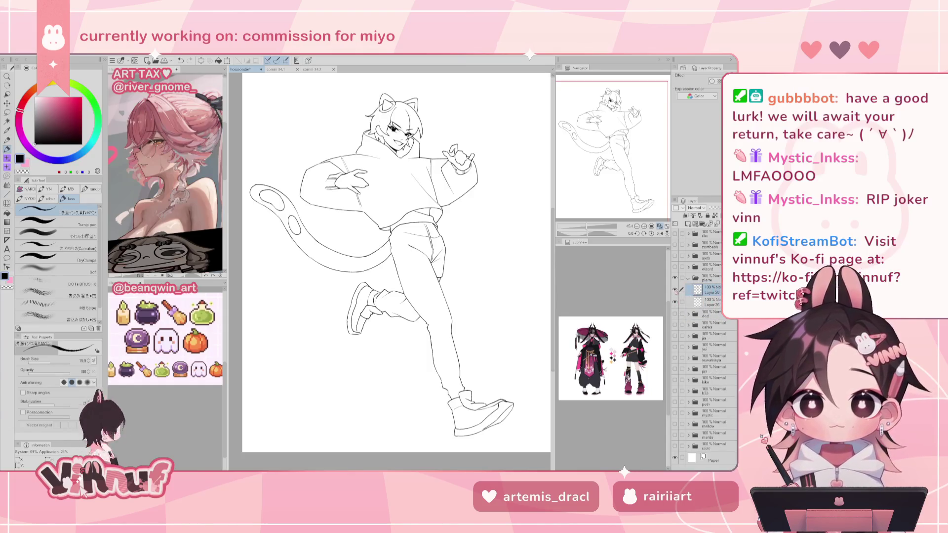
click(712, 301)
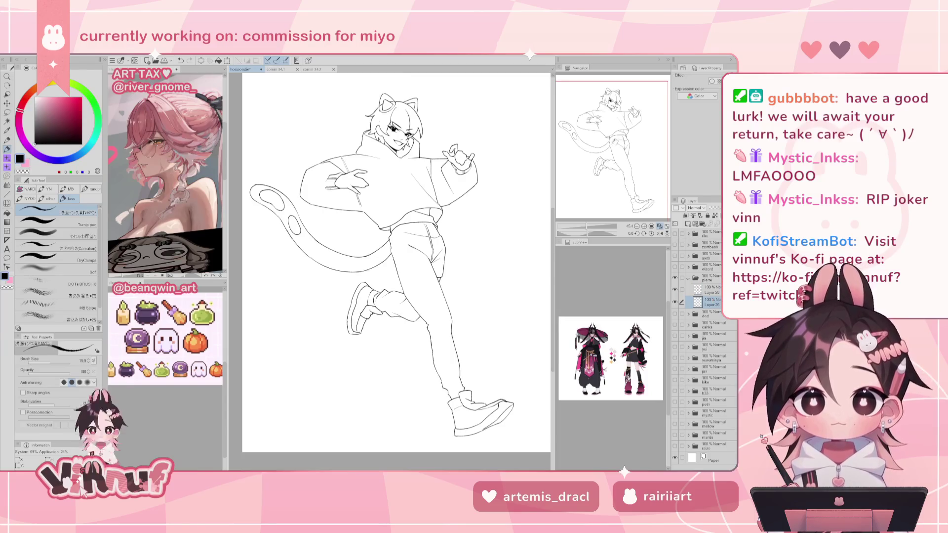
drag(395, 247, 419, 266)
click(7, 213)
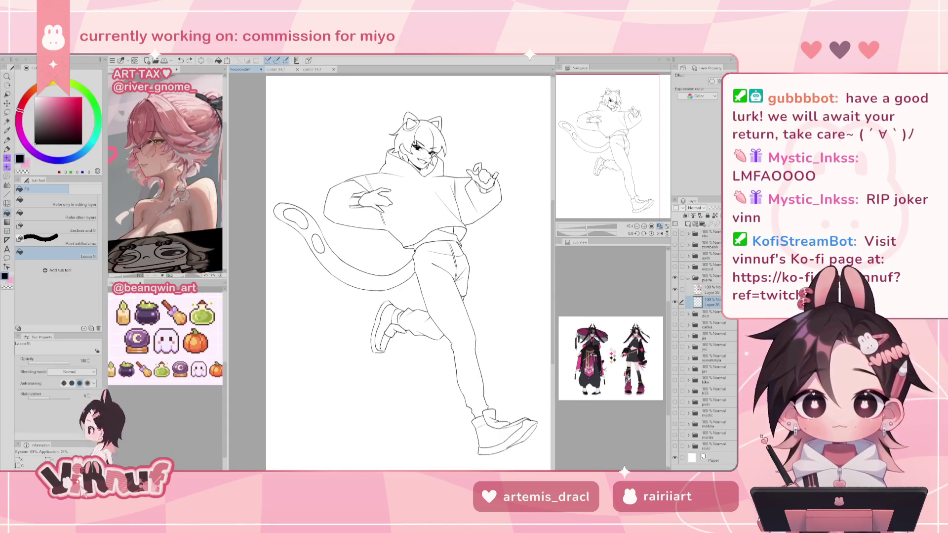
- Set fill to reference other layers, fill the hoodie body and left sleeve, then undo
click(74, 216)
click(428, 192)
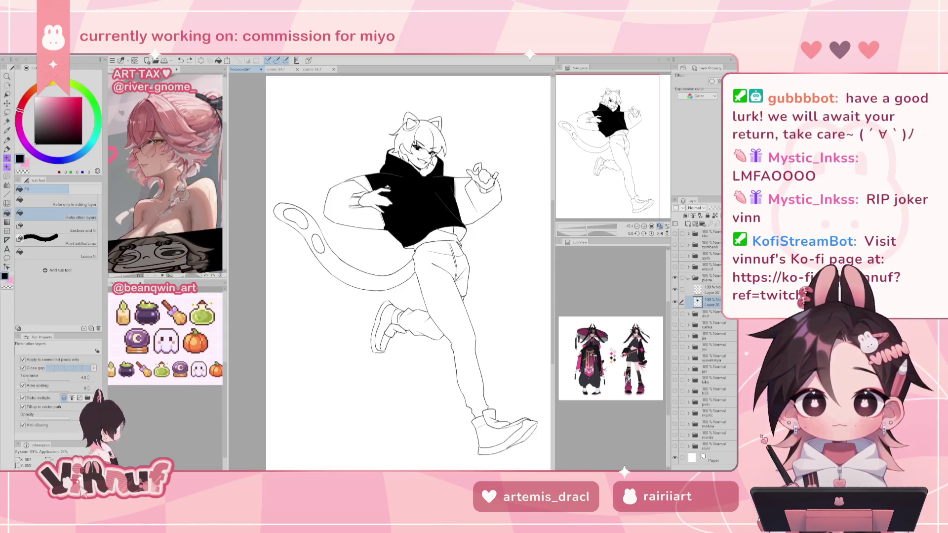
click(366, 207)
click(356, 184)
click(359, 193)
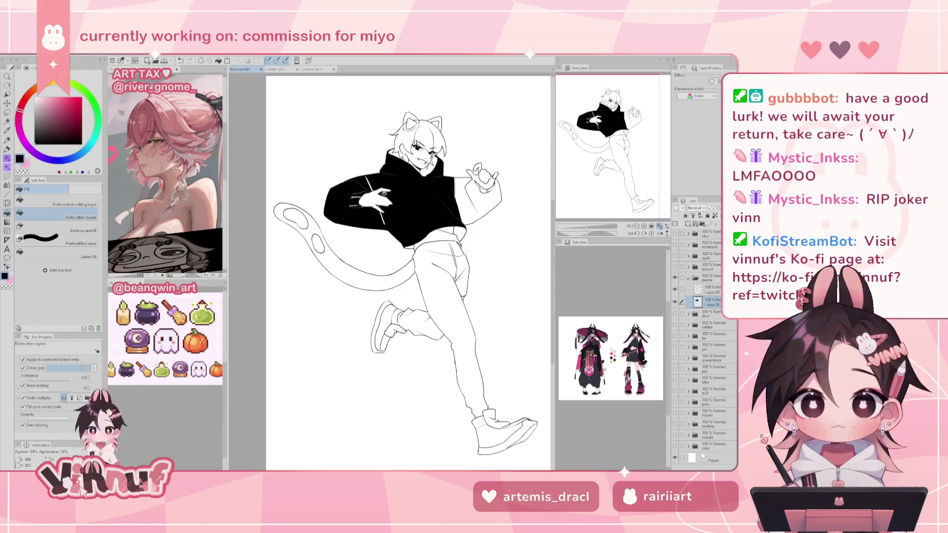
key(ctrl+z)
key(ctrl+z)
key(ctrl+z)
key(ctrl+z)
key(ctrl+z)
key(ctrl+z)
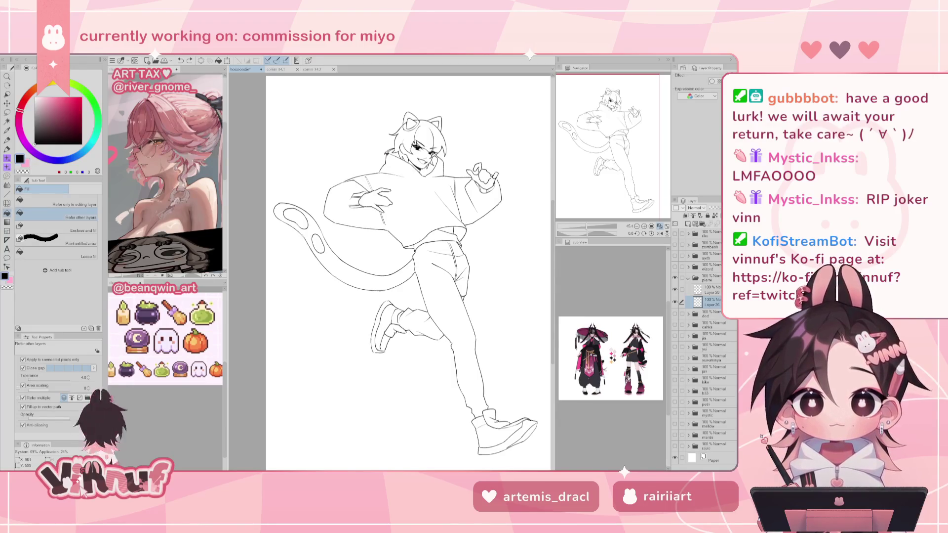
- Raise tolerance to 31.9 with slight area scaling and fill the hoodie and both sleeves black
click(42, 378)
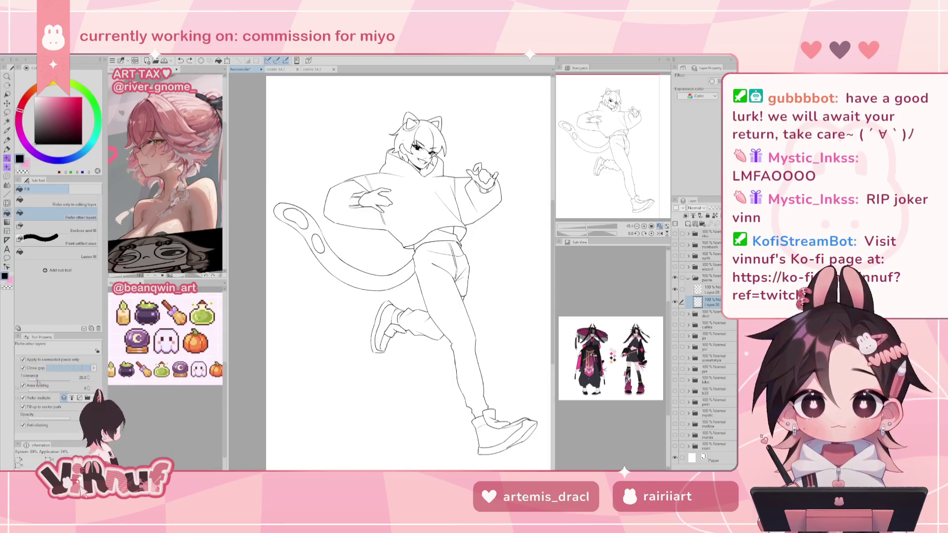
drag(55, 390, 59, 392)
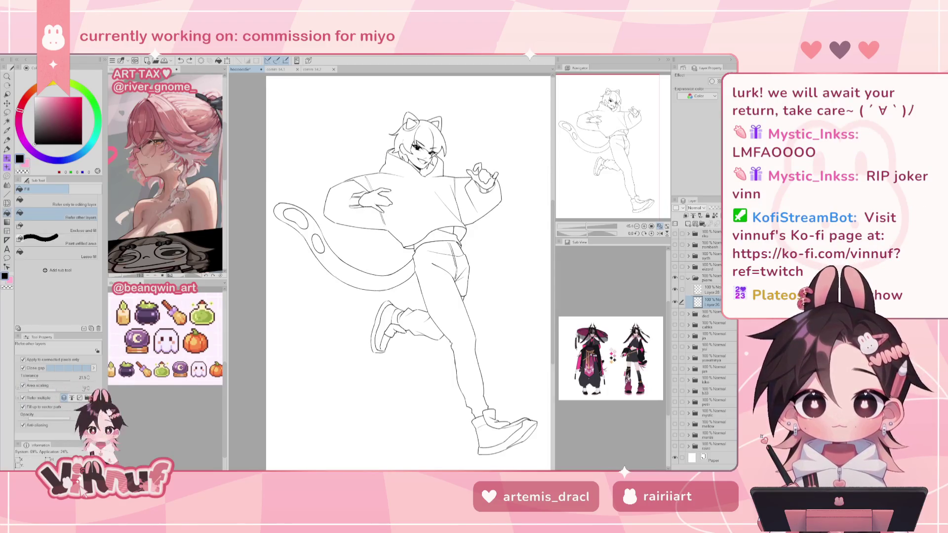
click(395, 184)
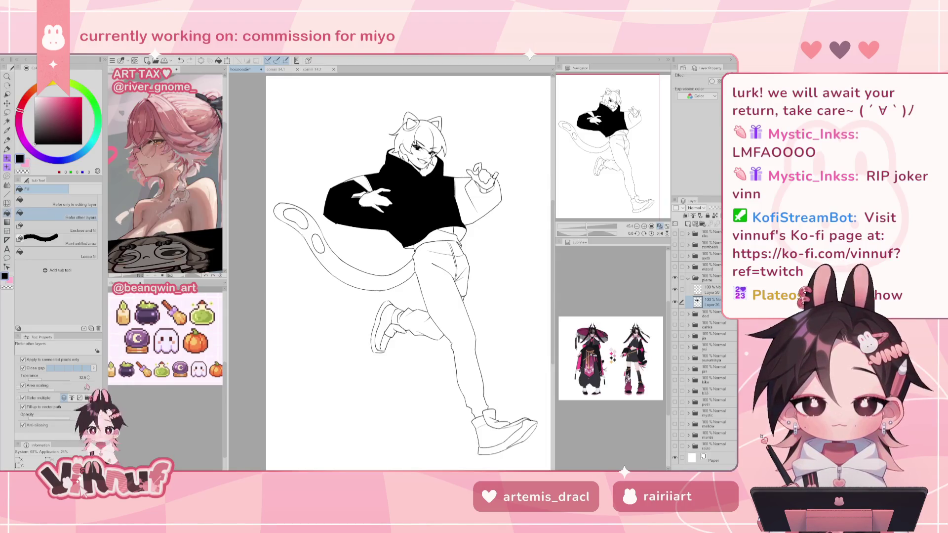
drag(366, 176, 372, 192)
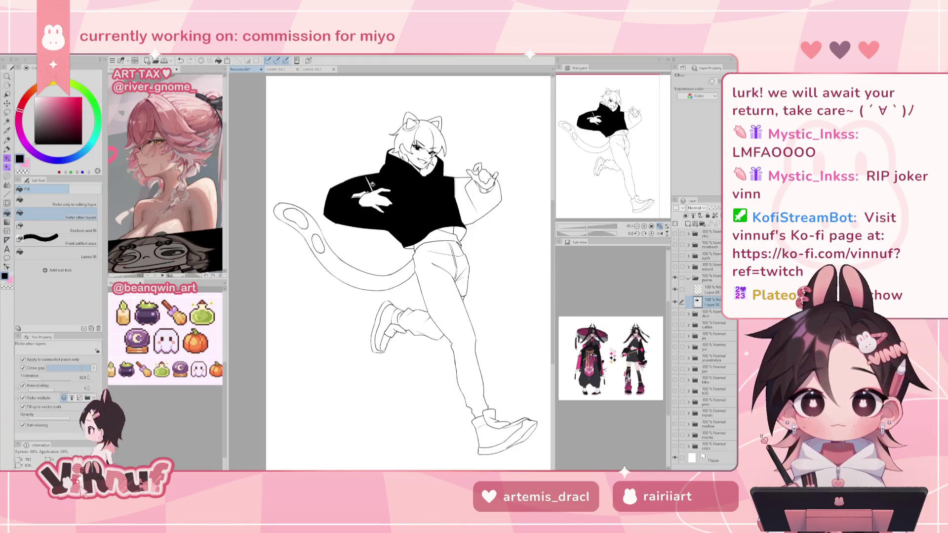
key(ctrl+z)
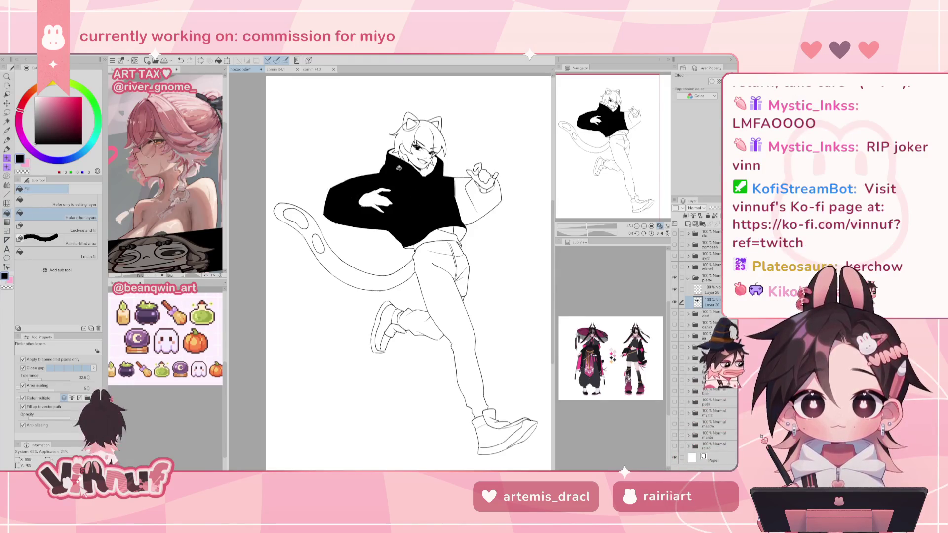
click(461, 191)
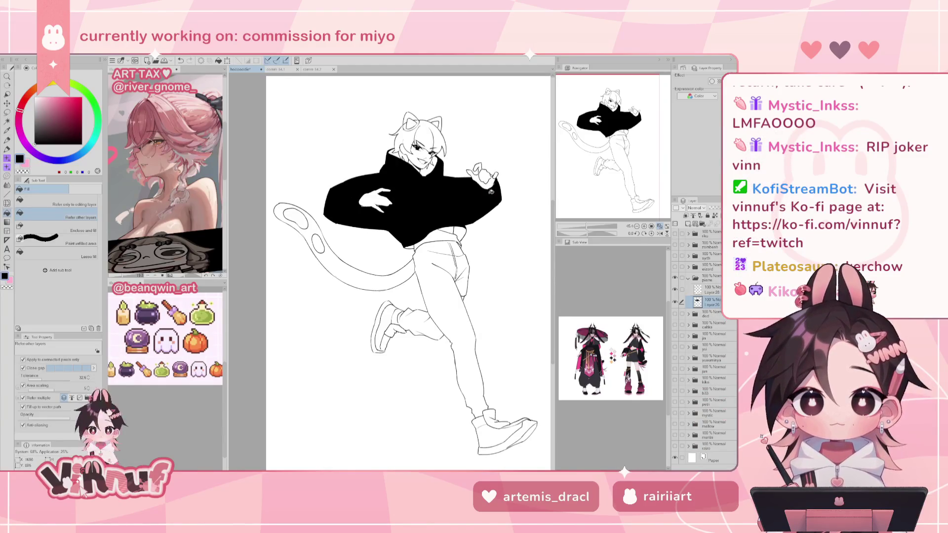
key(e)
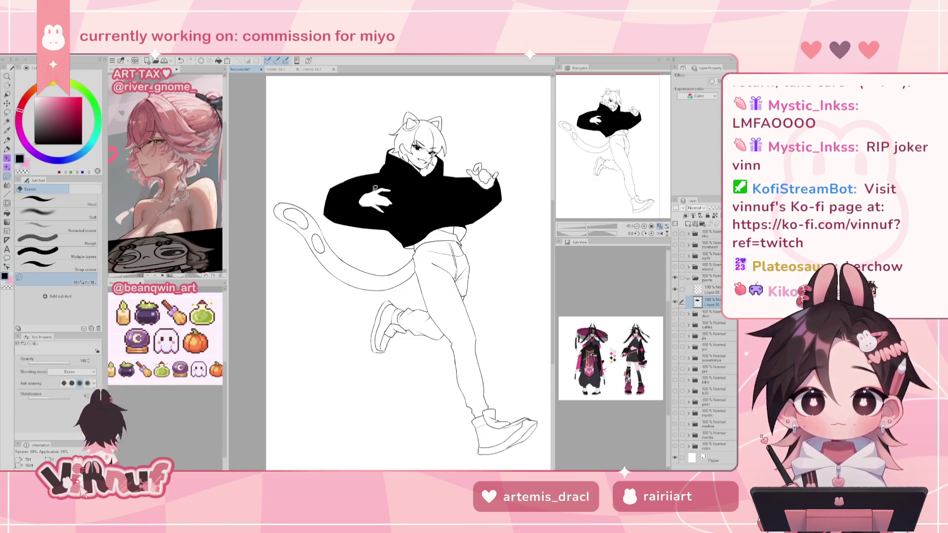
- Choose a fine pen at brush size 5 and zoom in on the hoodie and hand
key(p)
scroll(371, 241, up, 5)
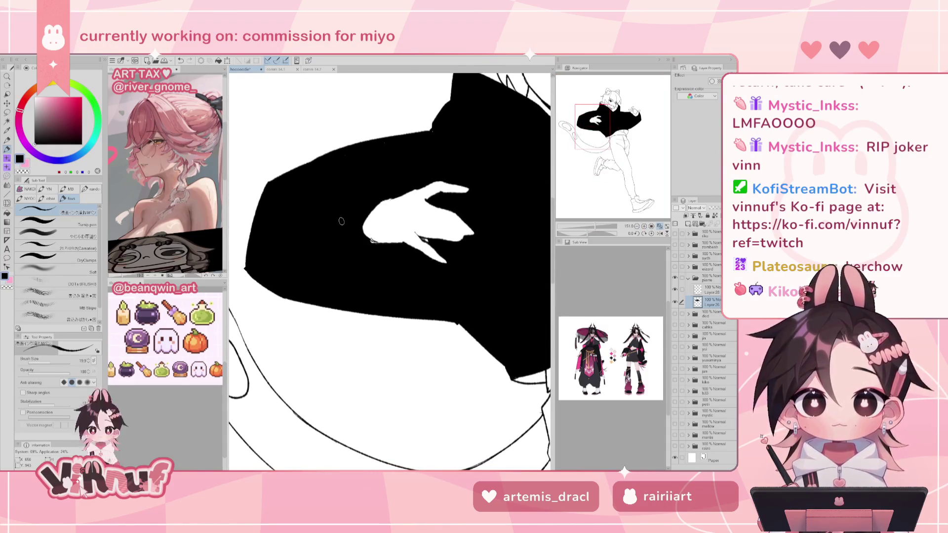
click(80, 227)
key(bracketleft)
key(bracketleft)
key(bracketleft)
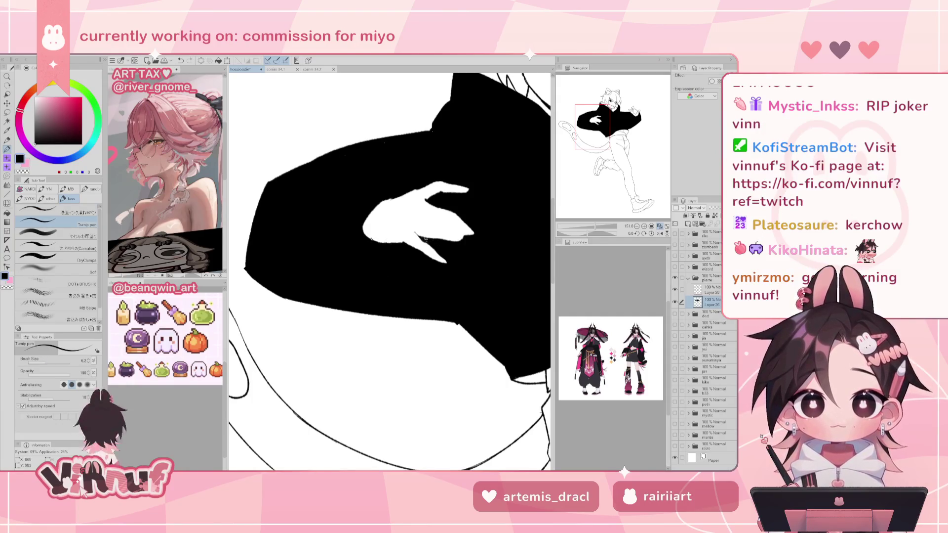
key(ctrl+minus)
key(ctrl+plus)
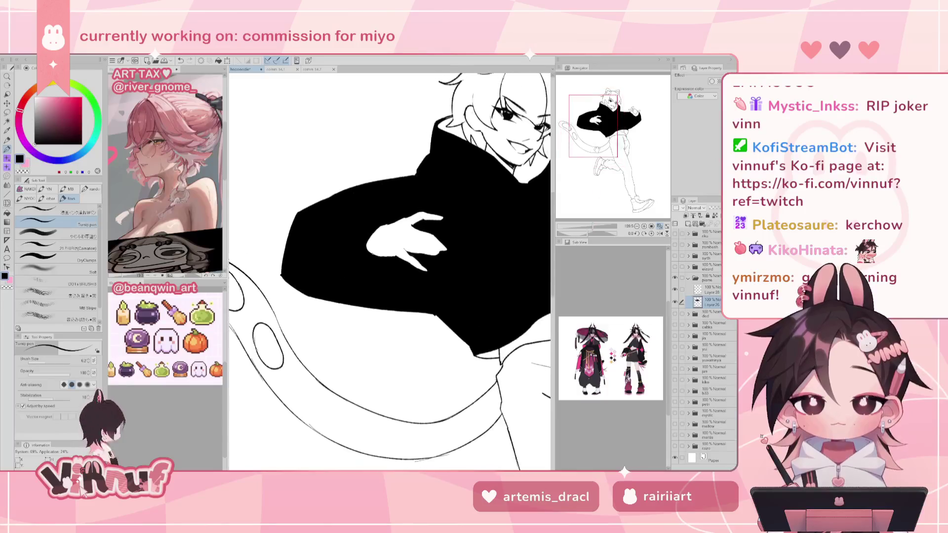
drag(493, 215, 469, 250)
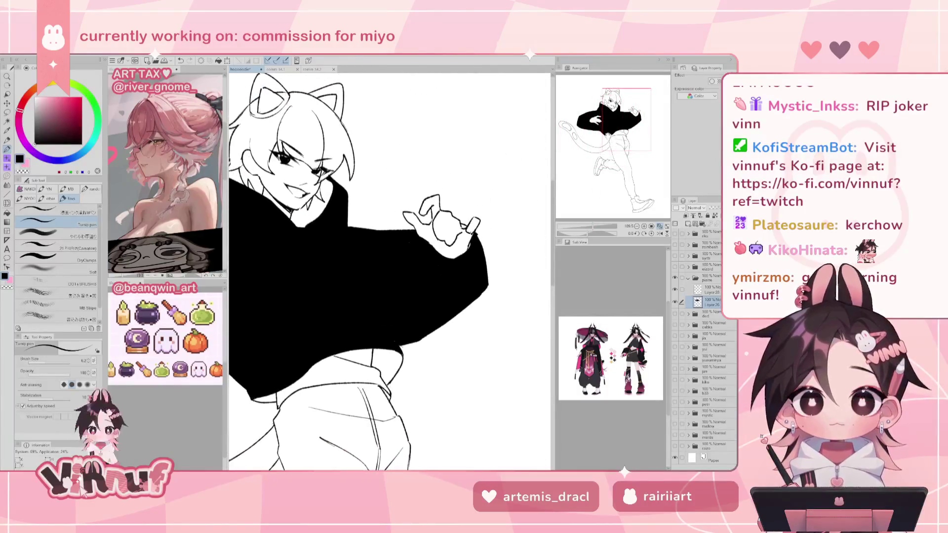
- Switch to Eraser, then back to the Fill tool and reframe the whole figure
key(e)
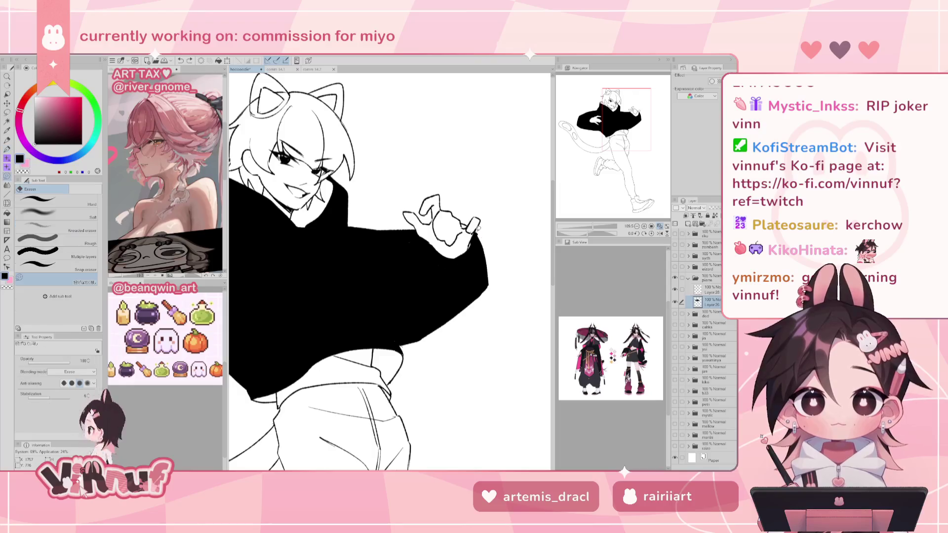
key(g)
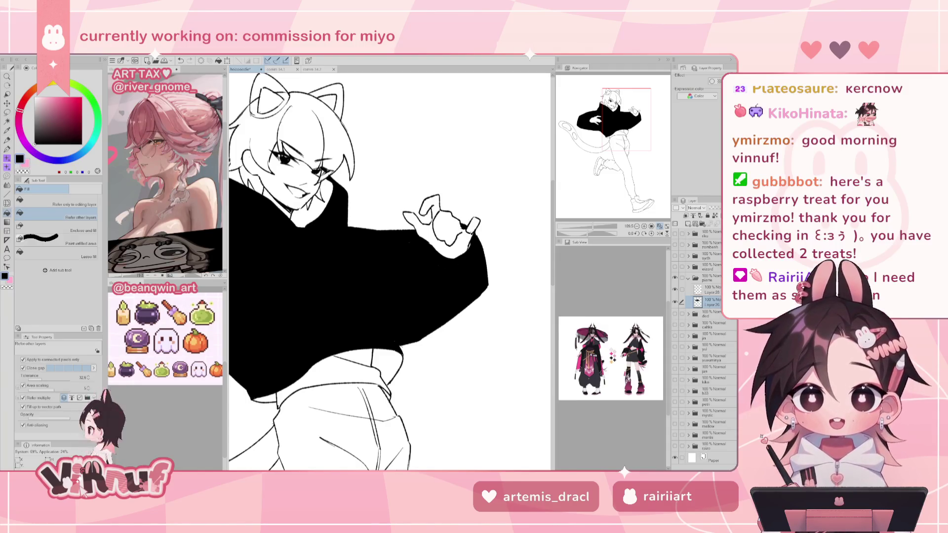
scroll(594, 192, down, 1)
scroll(593, 192, down, 2)
scroll(594, 192, down, 2)
drag(594, 191, 618, 122)
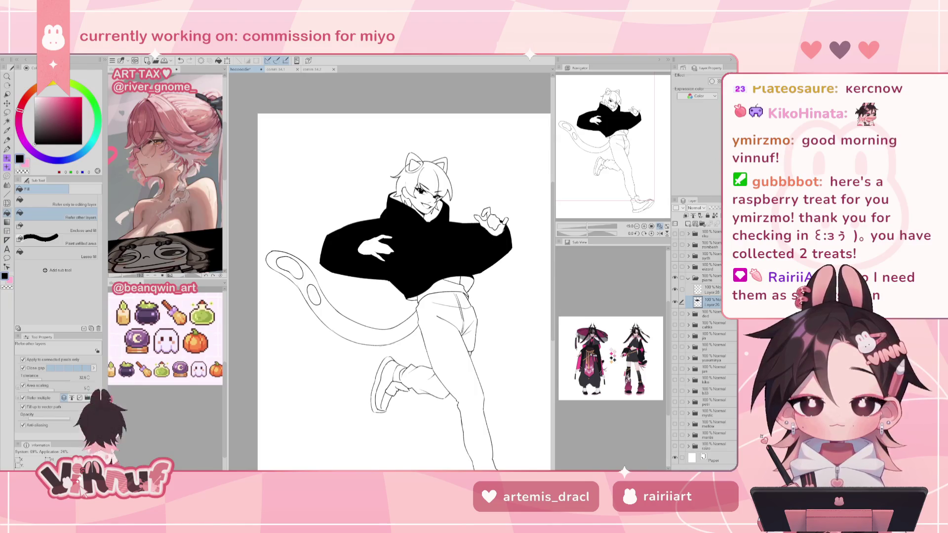
- Zoom in and fill the left cat ear and two tail spots black
scroll(603, 158, up, 1)
scroll(603, 158, up, 2)
scroll(605, 160, up, 1)
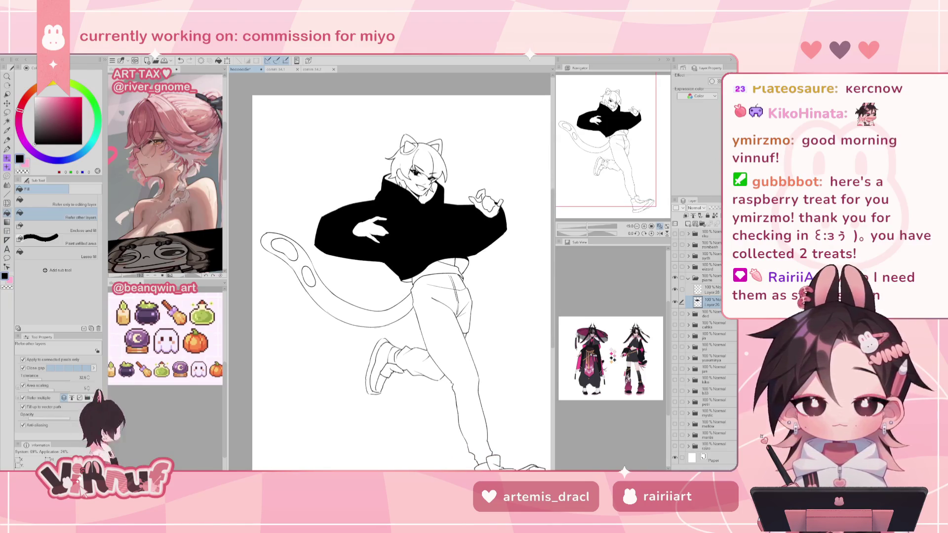
scroll(600, 166, up, 1)
scroll(611, 159, up, 1)
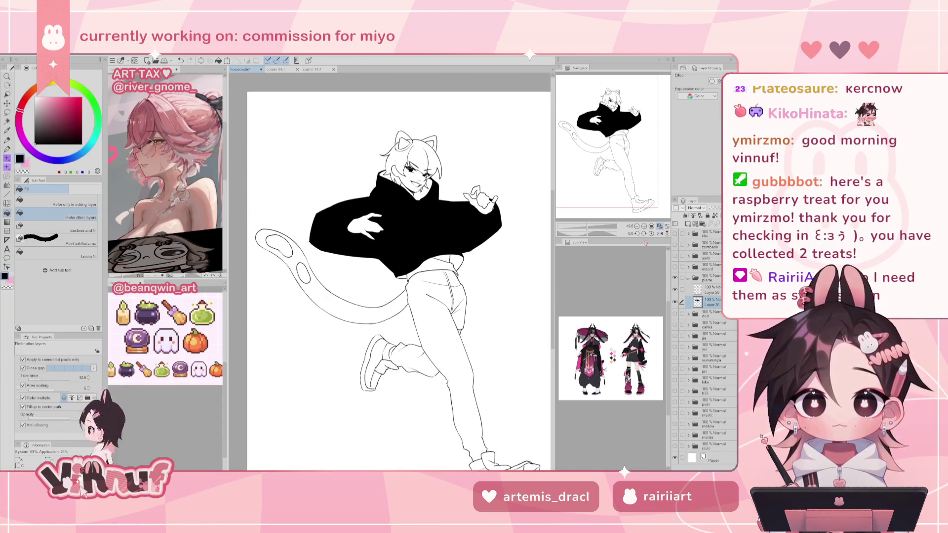
click(405, 143)
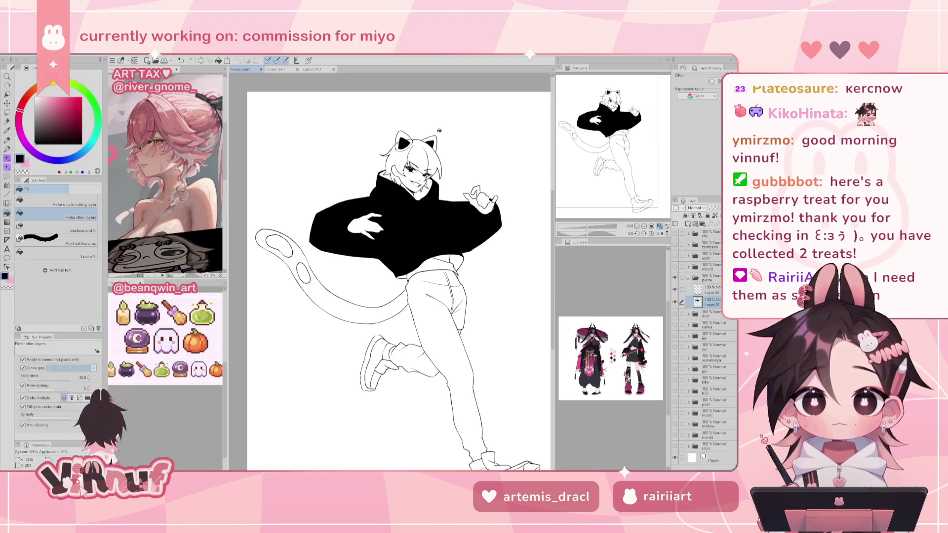
click(280, 242)
click(304, 271)
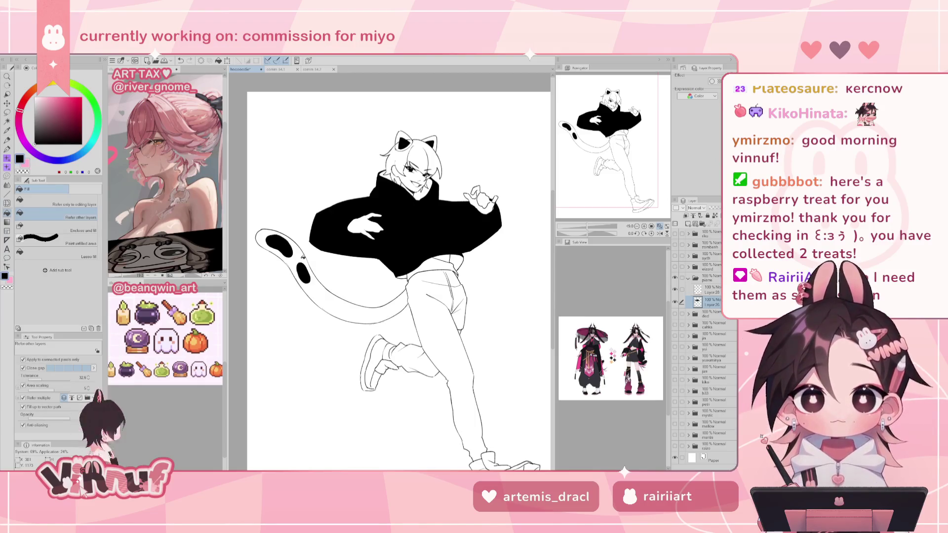
- Fill the small gaps below the hoodie and near its hem black
drag(611, 138, 621, 154)
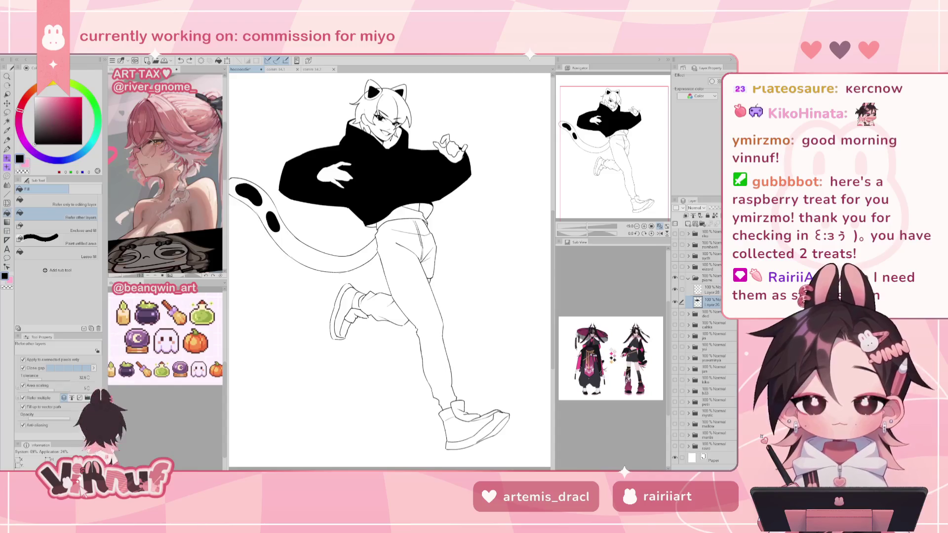
click(431, 281)
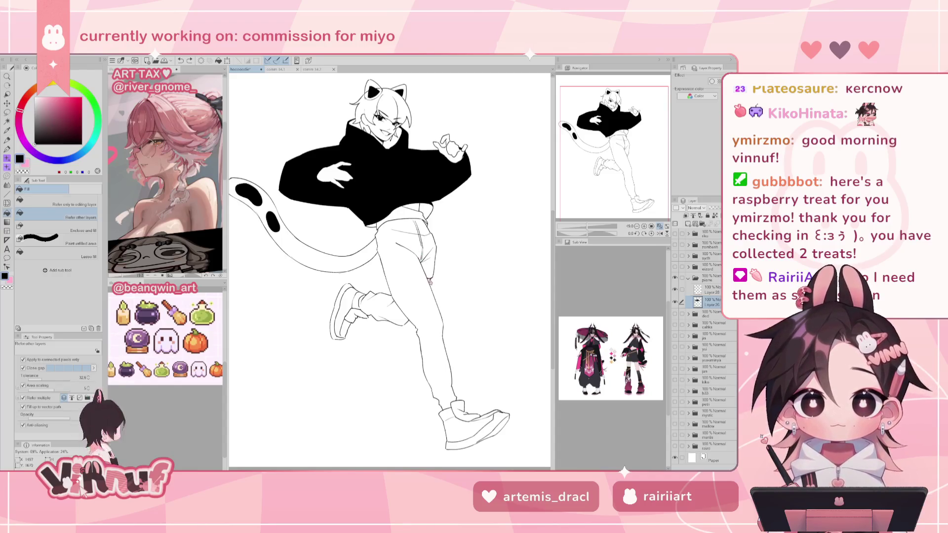
drag(431, 280, 439, 248)
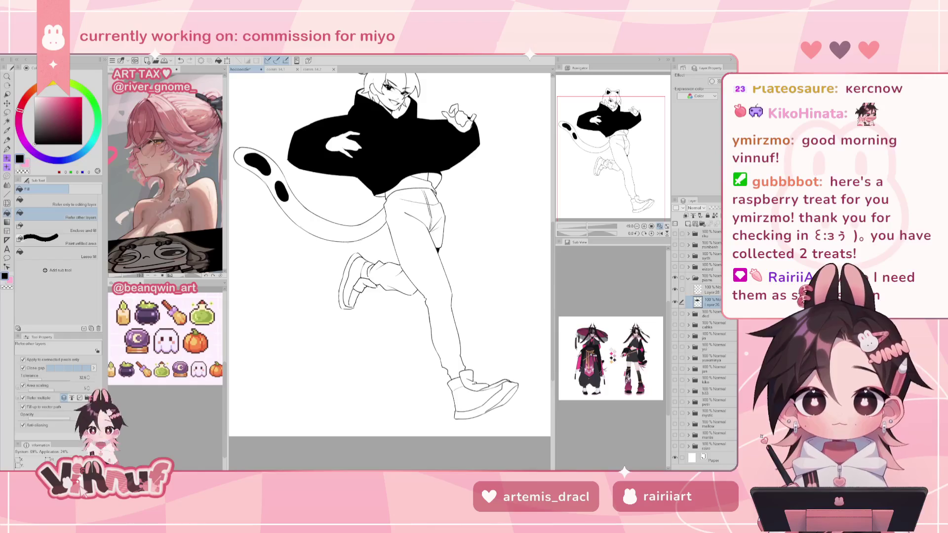
drag(608, 165, 607, 169)
click(443, 185)
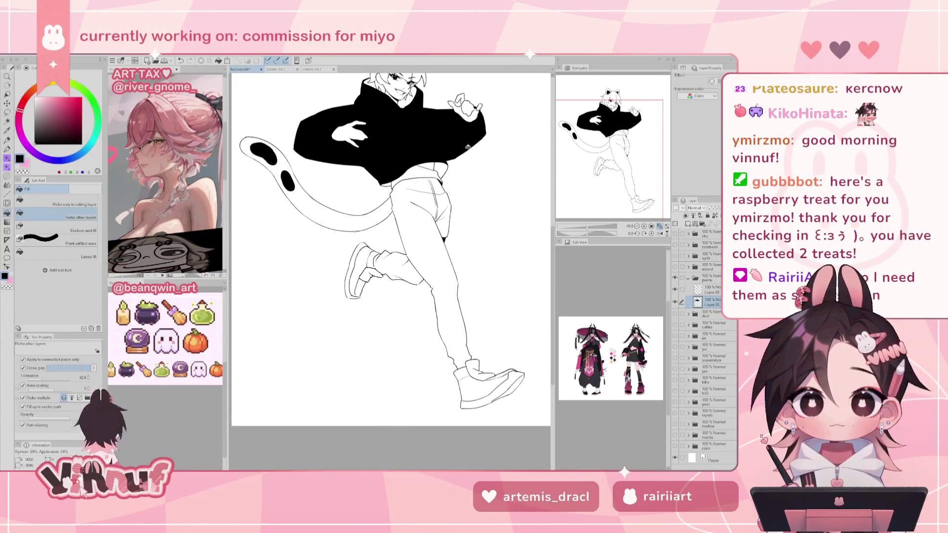
mouse_move(612, 143)
mouse_down()
mouse_move(615, 129)
mouse_move(603, 137)
mouse_up()
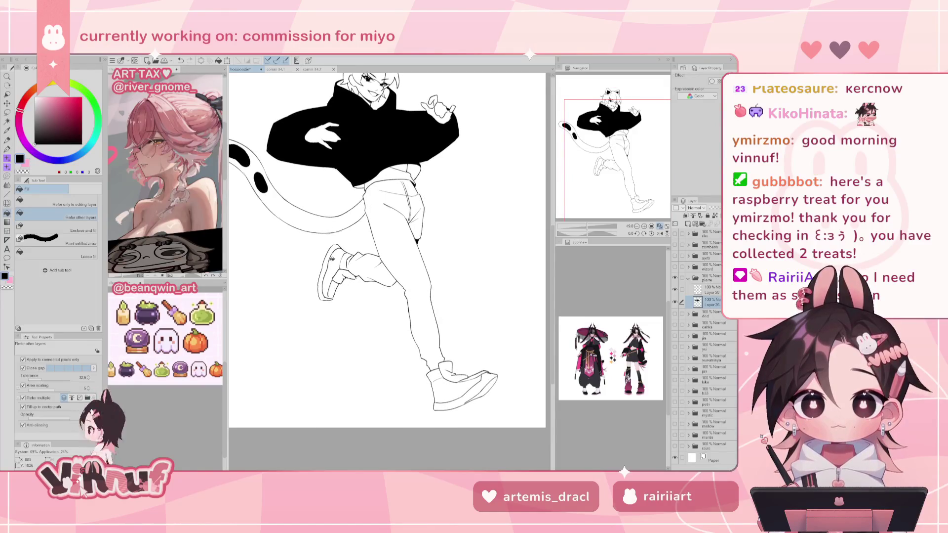
- Fill the back shoe and the front shoe, including its toe, solid black
click(333, 289)
click(339, 260)
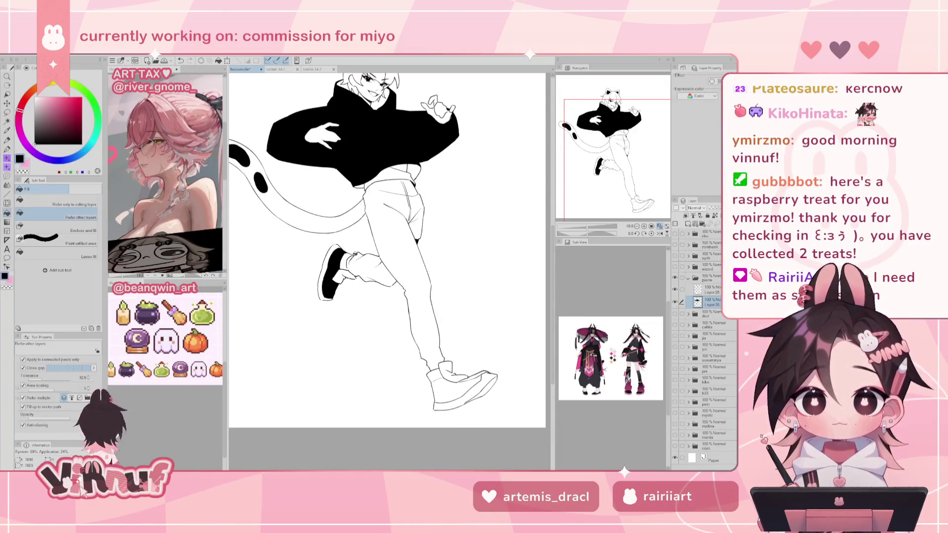
click(453, 390)
click(478, 375)
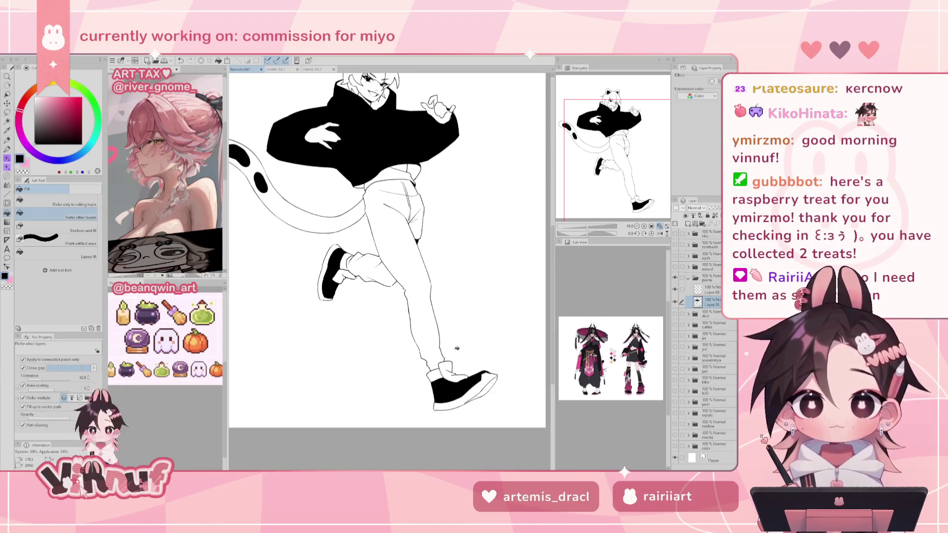
click(488, 379)
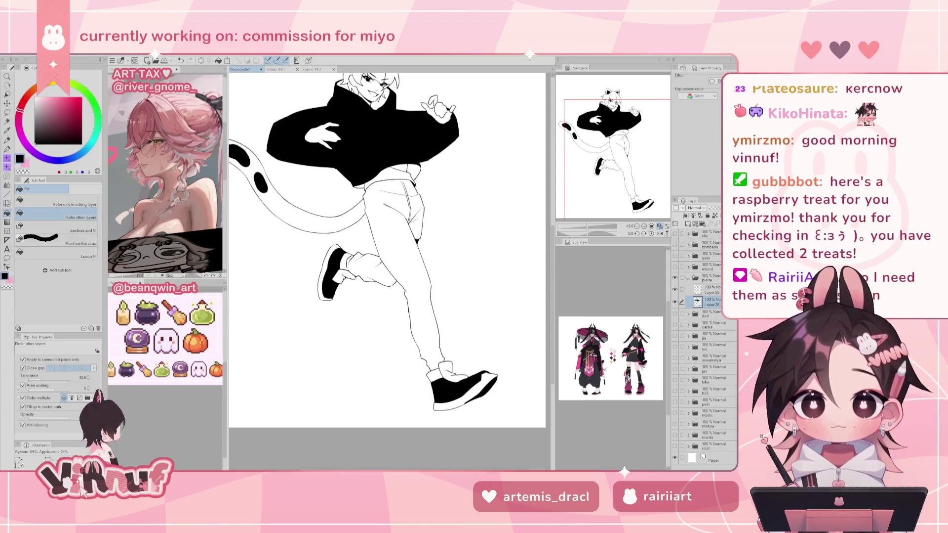
- Zoom and tilt the view onto the legs, then reset the canvas rotation
scroll(625, 143, up, 3)
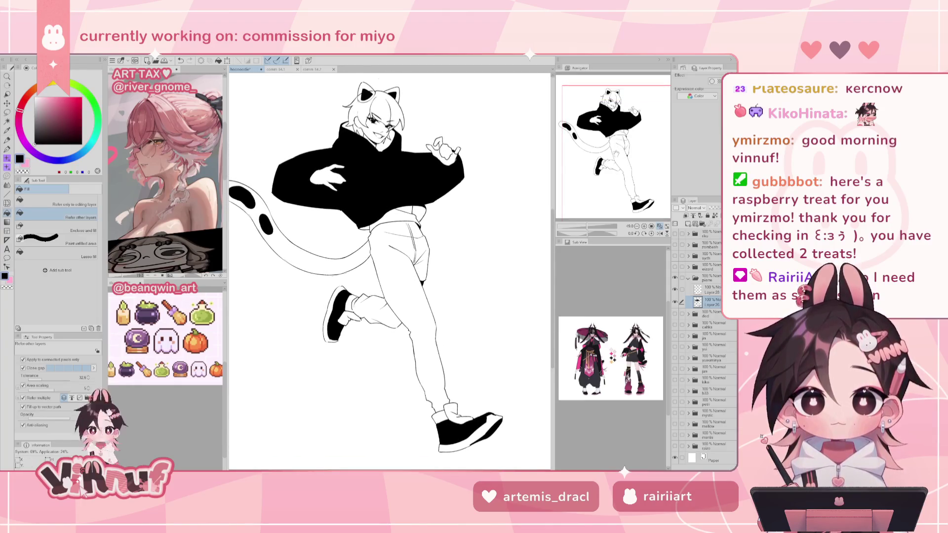
drag(614, 159, 608, 138)
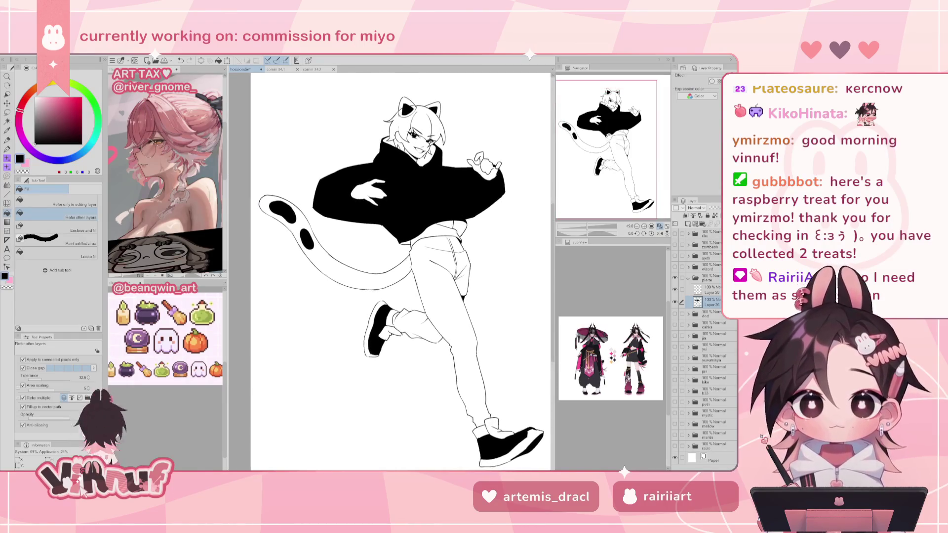
drag(615, 103, 617, 125)
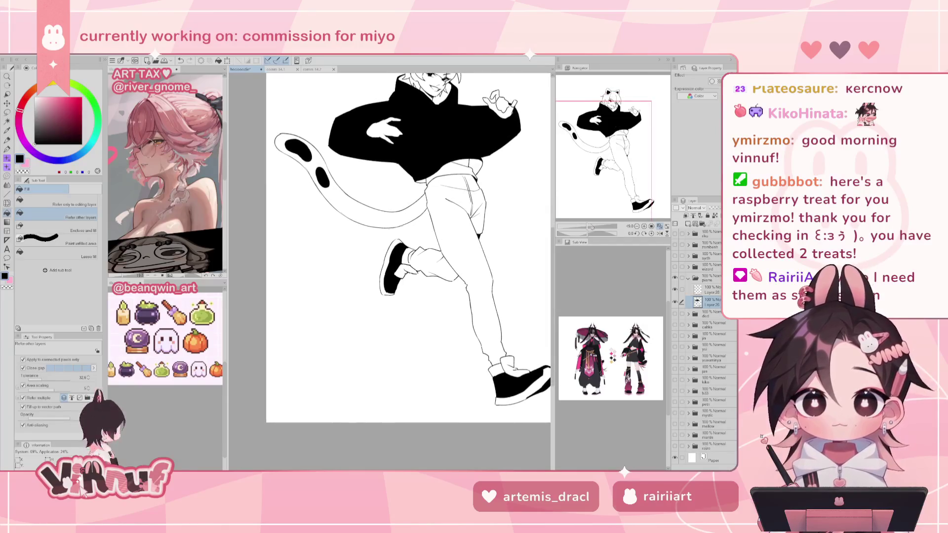
mouse_move(587, 226)
mouse_down()
mouse_move(600, 232)
mouse_move(569, 234)
mouse_move(588, 233)
mouse_up()
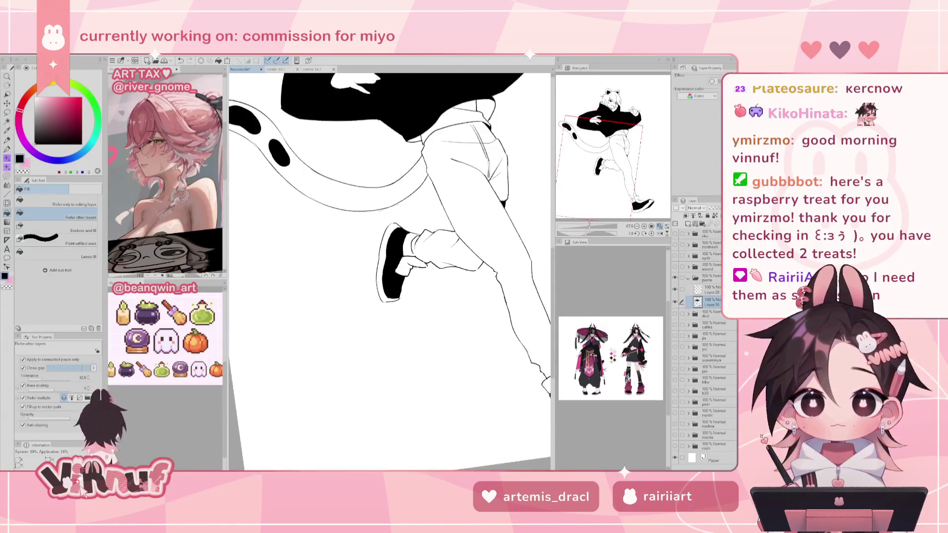
click(652, 233)
- Select Layer 28 and set the white Turnip pen to size 97
click(711, 290)
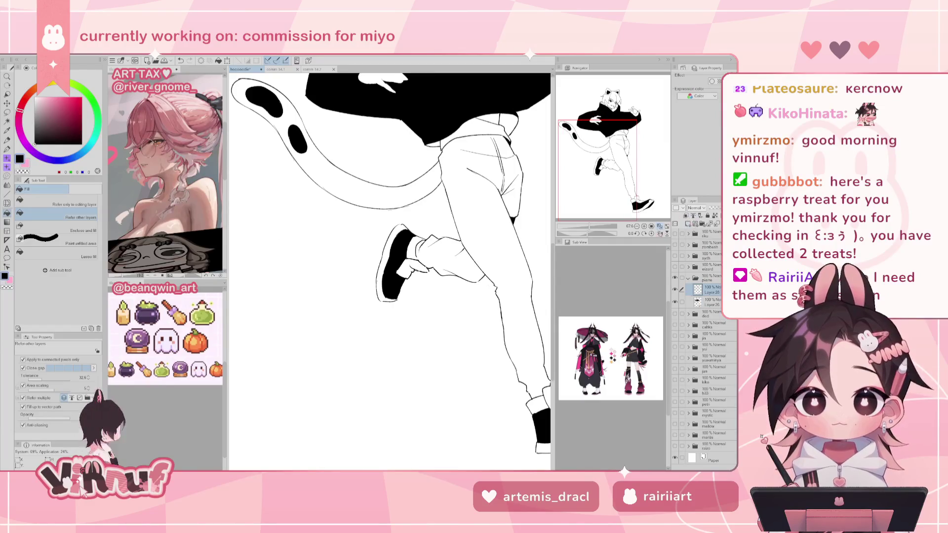
key(p)
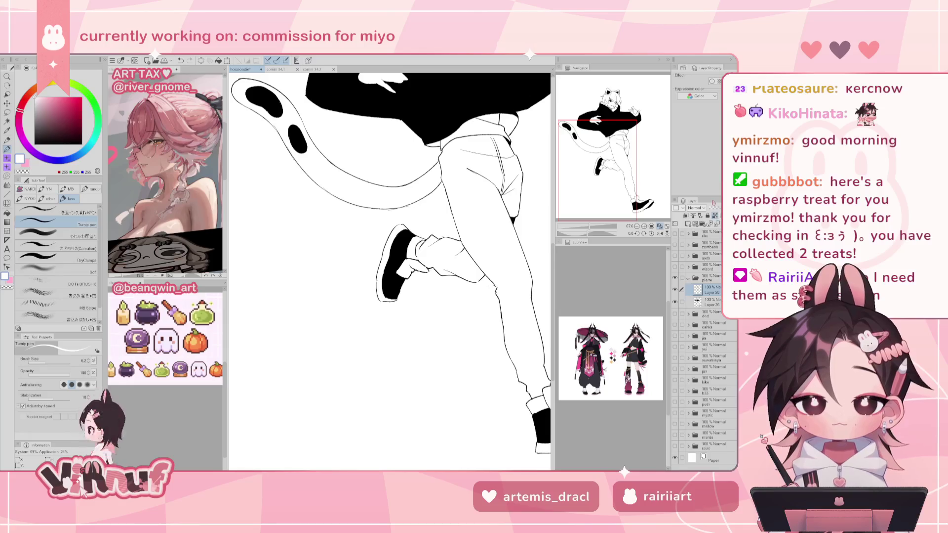
key(bracketright)
key(bracketright)
key(bracketright)
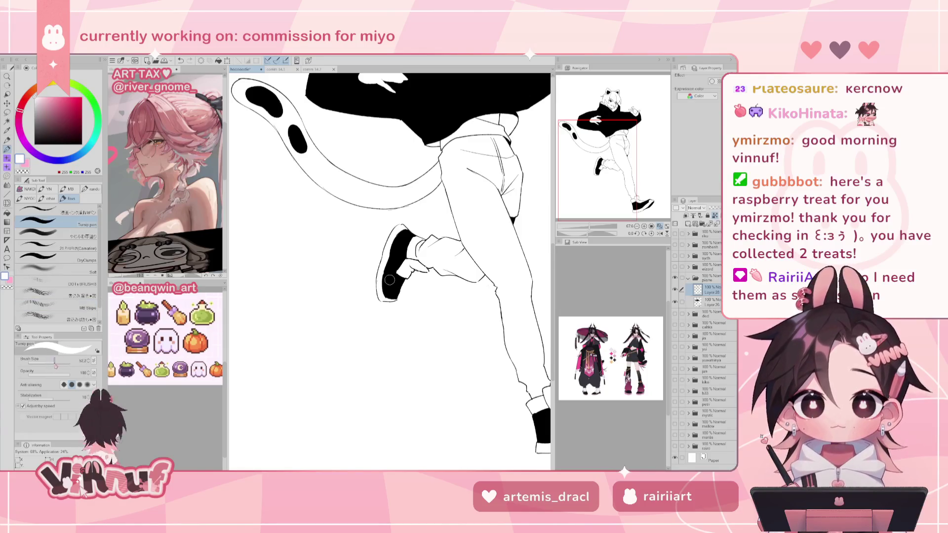
scroll(405, 240, down, 3)
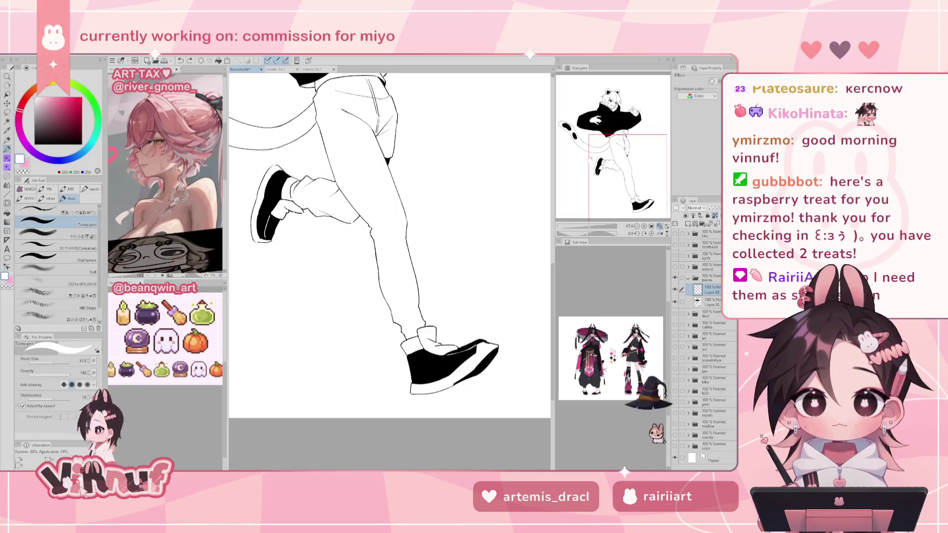
scroll(351, 199, up, 5)
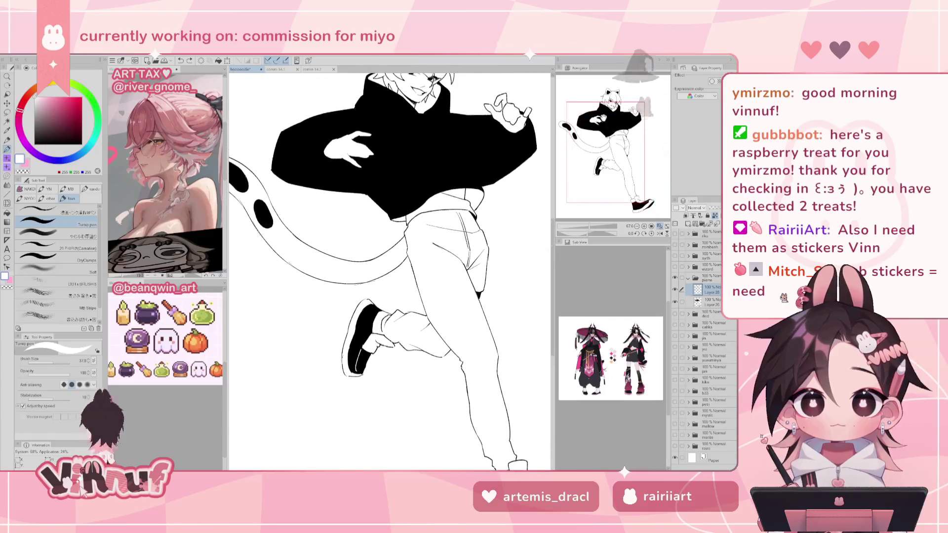
mouse_move(388, 279)
mouse_down()
mouse_move(325, 248)
mouse_move(332, 206)
mouse_up()
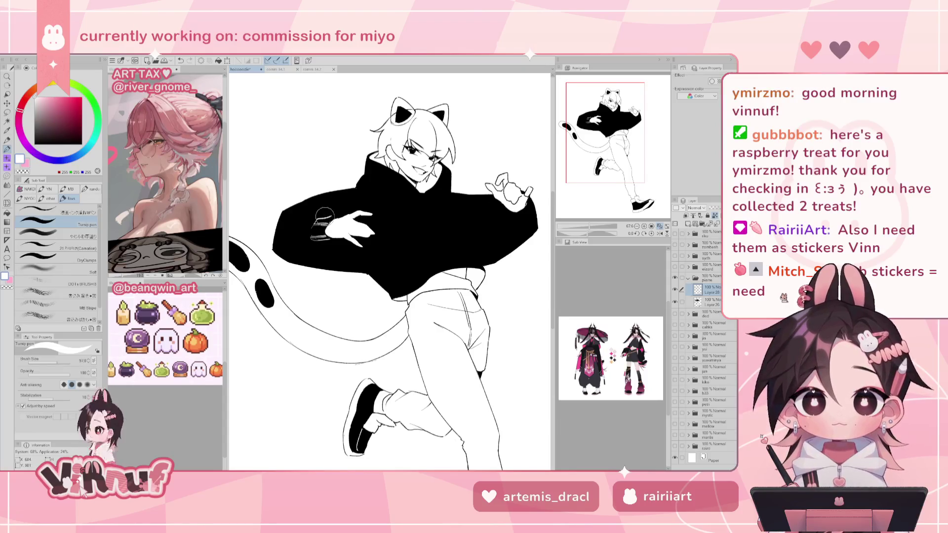
- Stroke thin white detail lines on the hoodie sleeve, reducing pen size to 28.1
mouse_move(332, 207)
mouse_down()
mouse_move(309, 210)
mouse_move(339, 203)
mouse_up()
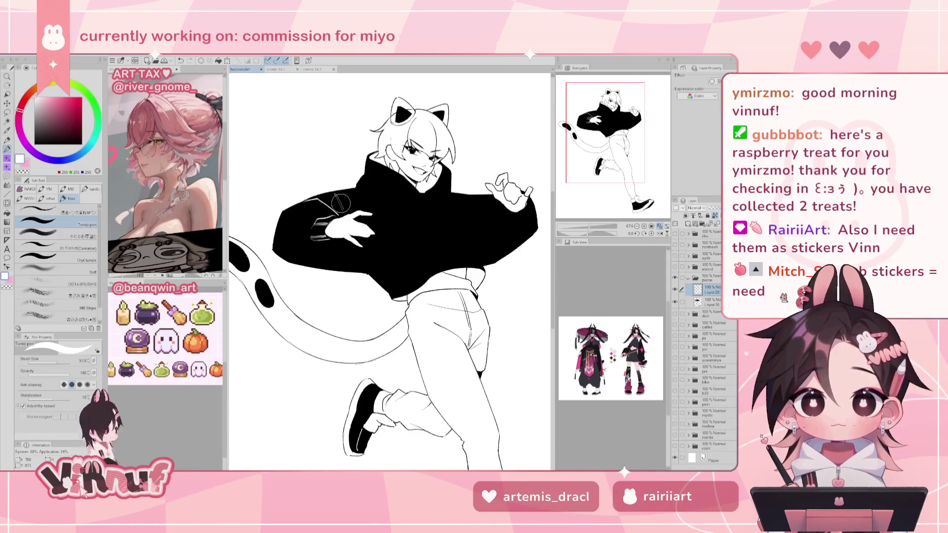
drag(364, 264, 355, 247)
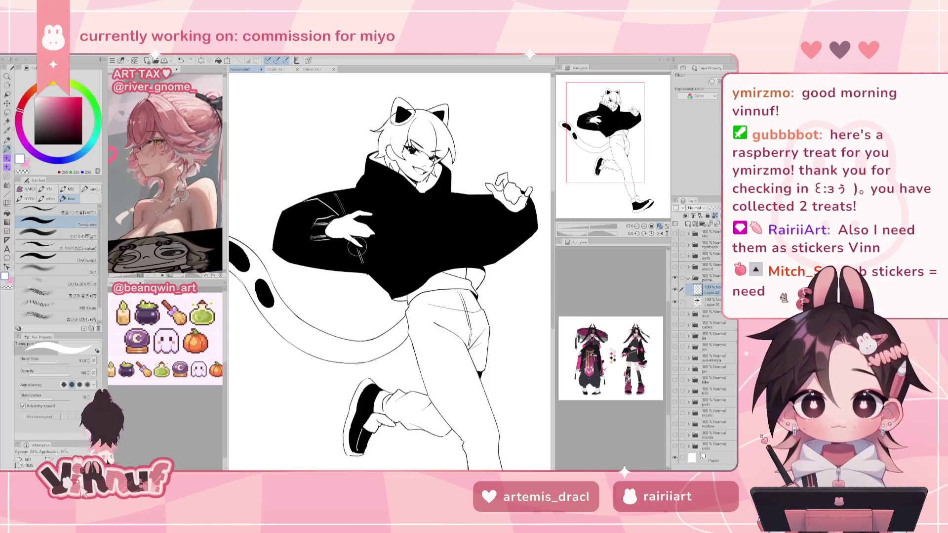
drag(60, 362, 52, 366)
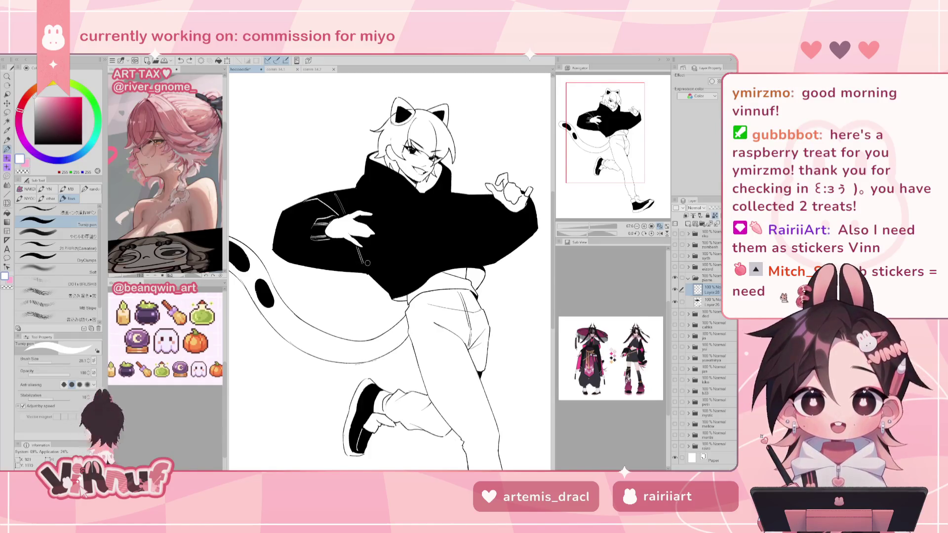
drag(369, 269, 363, 237)
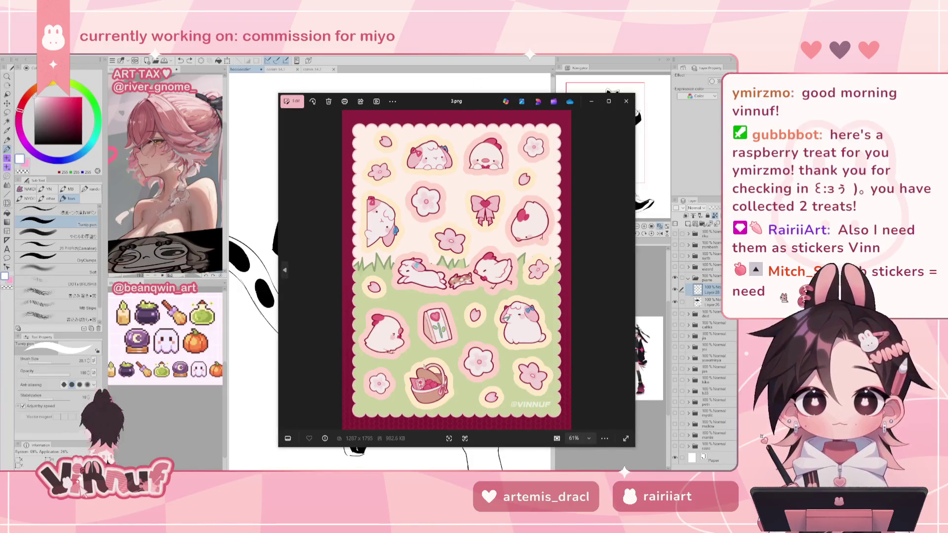
- Zoom into 3.png and pan across the hamster sticker
scroll(451, 287, up, 5)
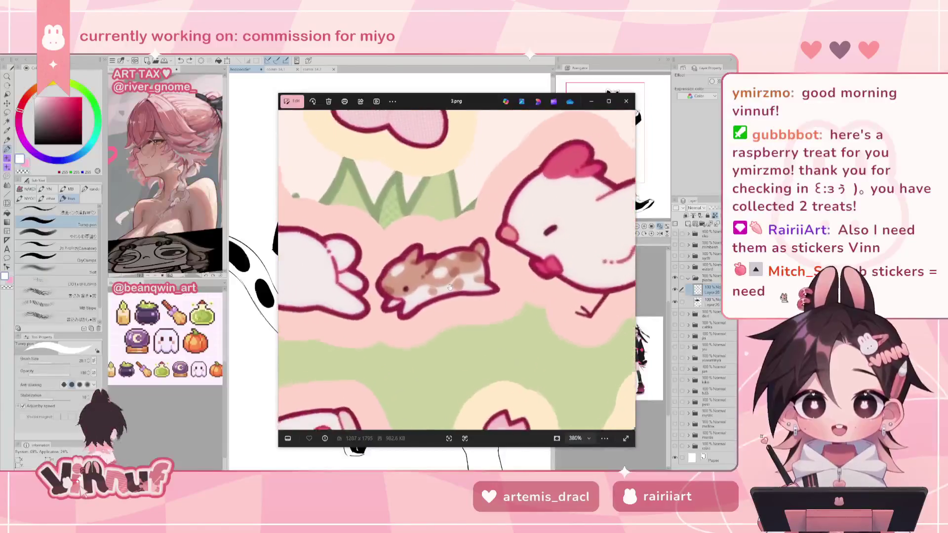
scroll(451, 287, down, 1)
scroll(433, 287, down, 1)
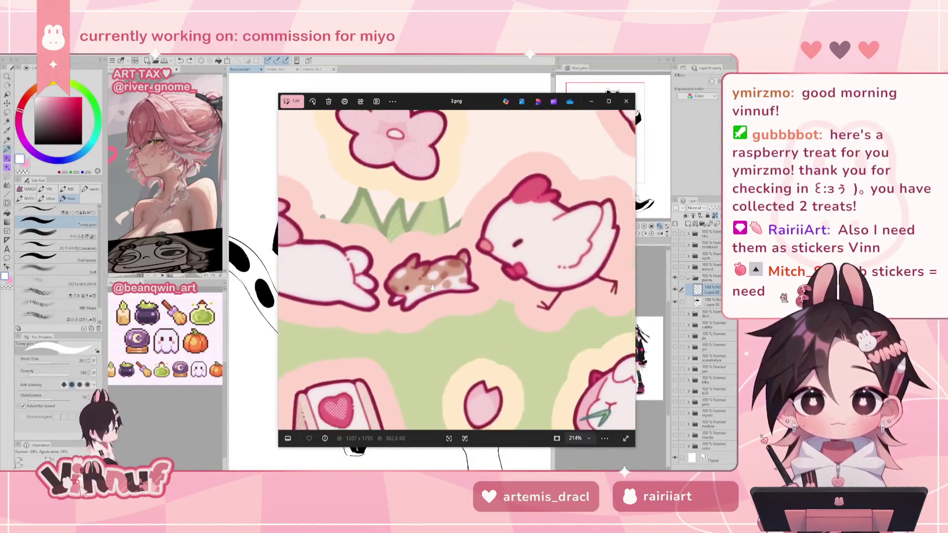
scroll(433, 287, up, 1)
scroll(432, 287, up, 1)
scroll(432, 287, up, 1)
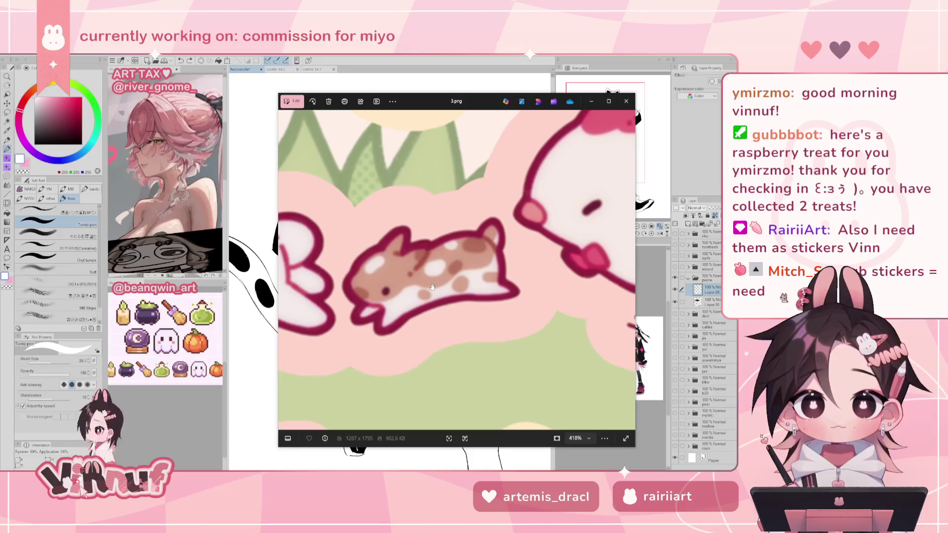
drag(433, 287, 459, 288)
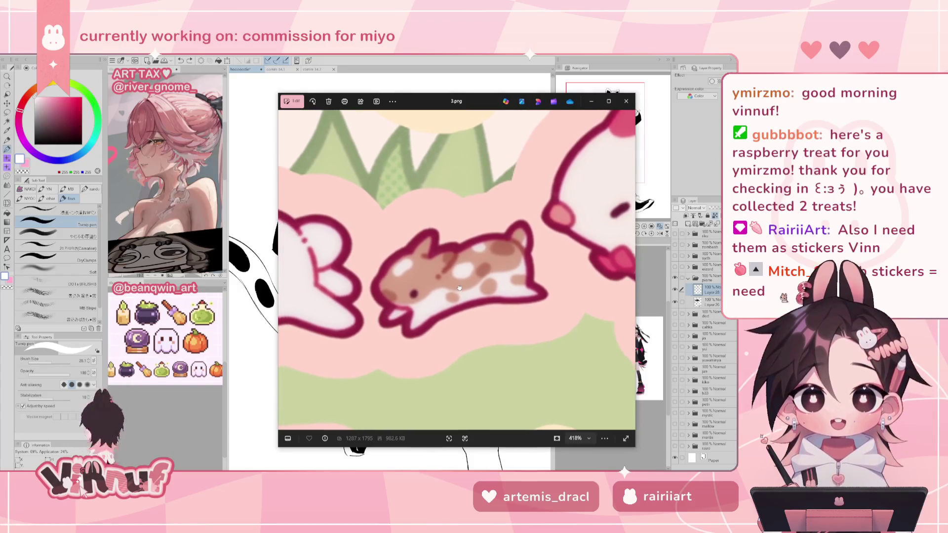
- Zoom around the bunny and hamster stickers, then zoom back out to fit
scroll(459, 288, down, 2)
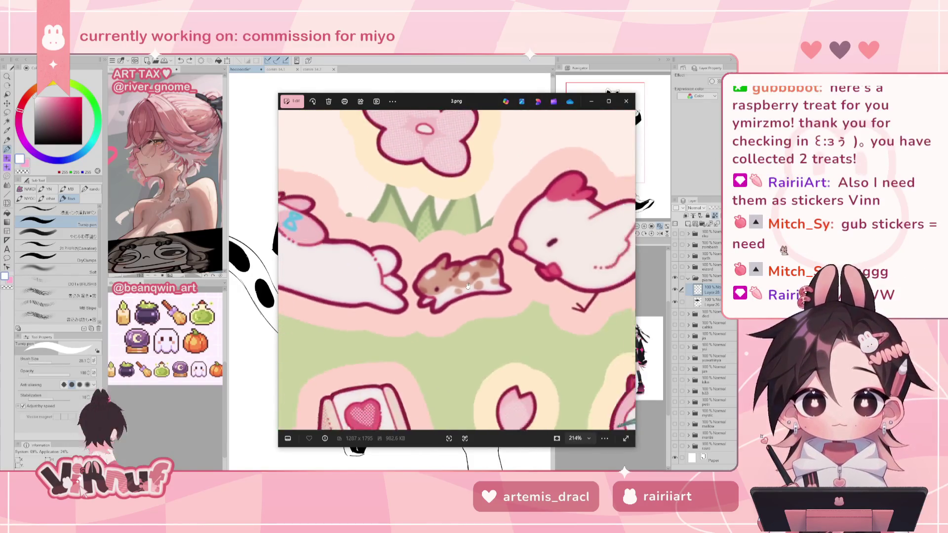
scroll(464, 286, down, 2)
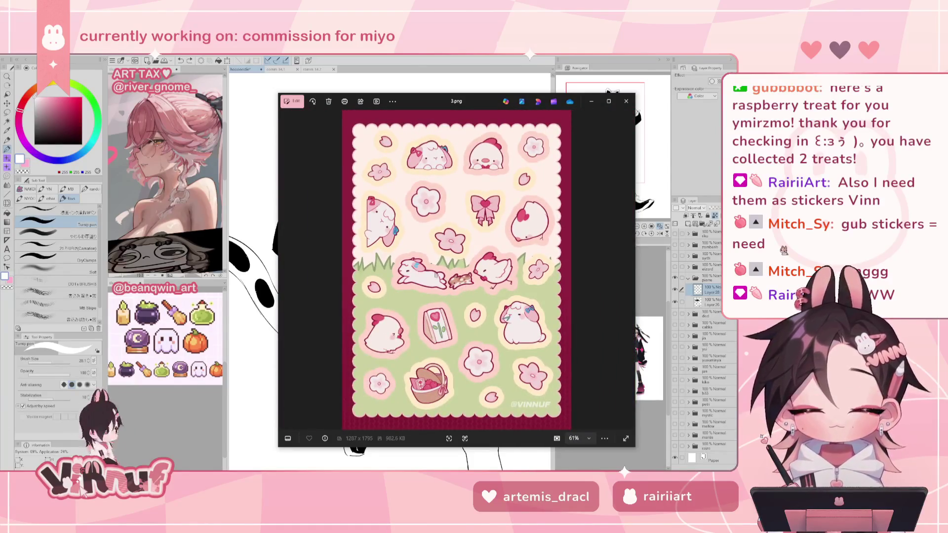
scroll(432, 273, up, 1)
scroll(431, 274, up, 1)
scroll(432, 273, up, 1)
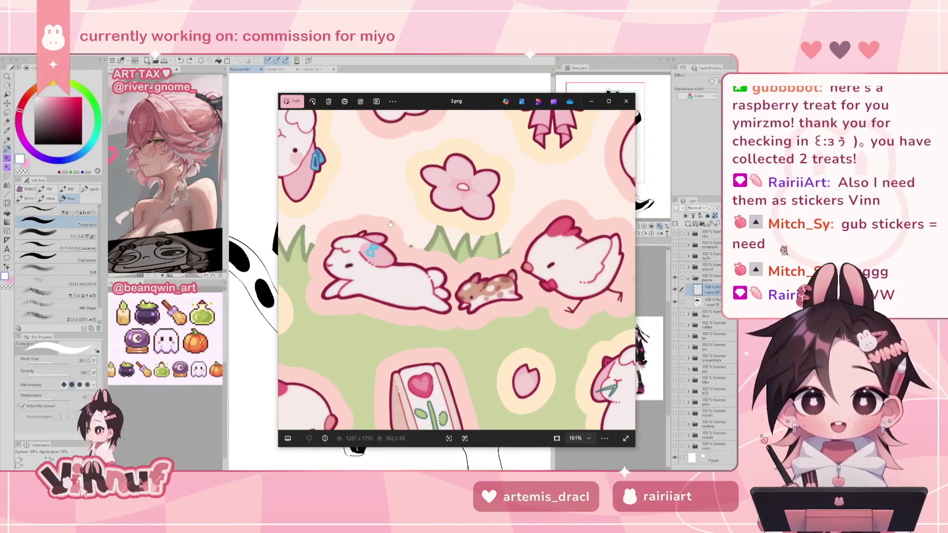
drag(470, 286, 453, 284)
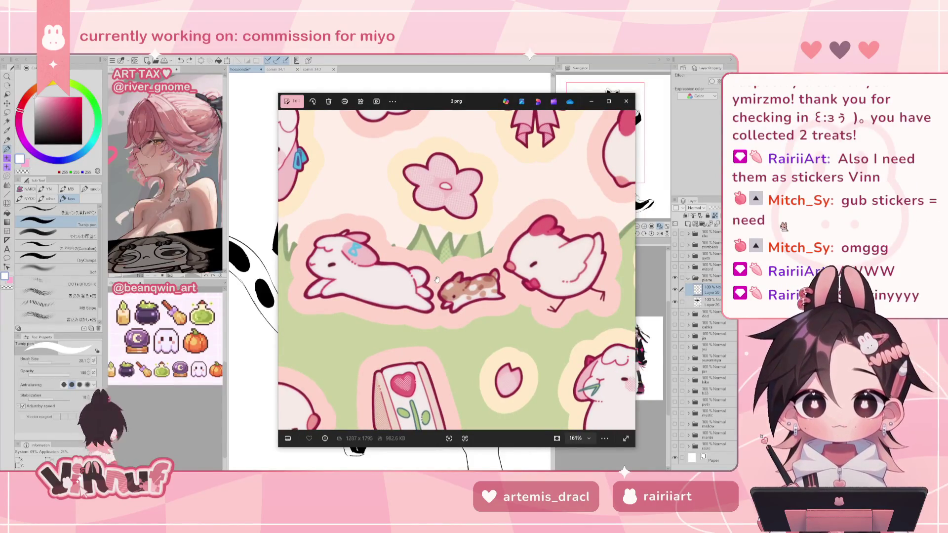
scroll(435, 279, down, 2)
scroll(419, 277, down, 1)
scroll(420, 277, down, 1)
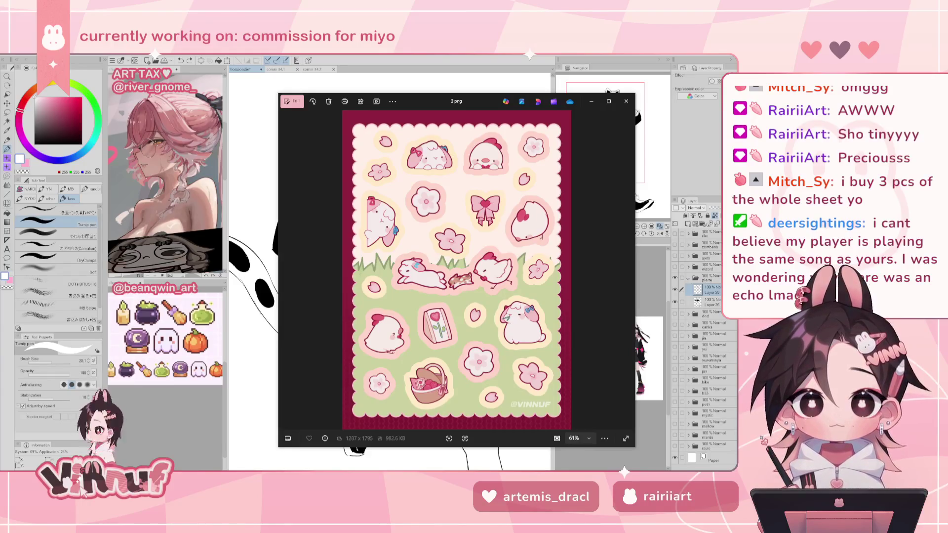
- Zoom in and out on the hamster sticker, then close the 3.png viewer
scroll(453, 248, up, 2)
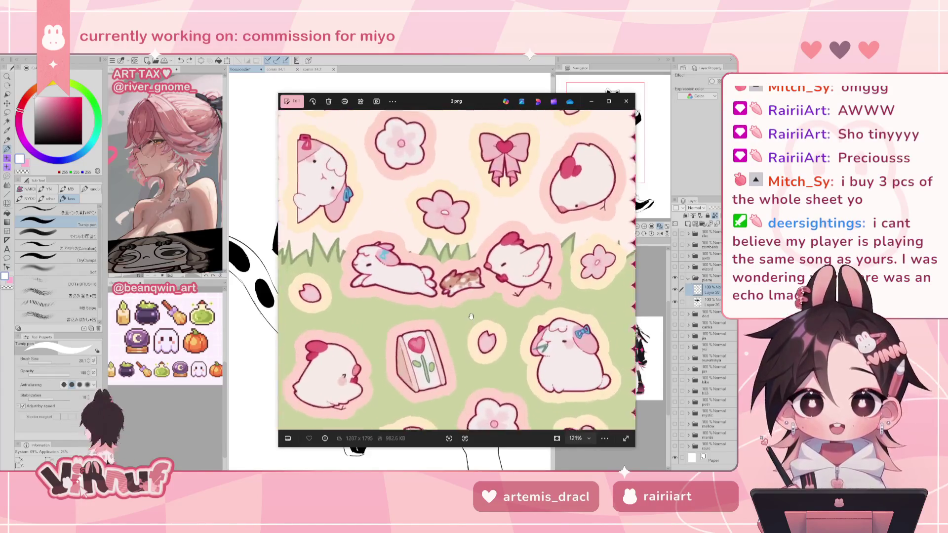
scroll(452, 249, up, 2)
scroll(453, 248, up, 2)
scroll(453, 248, up, 1)
scroll(452, 249, down, 2)
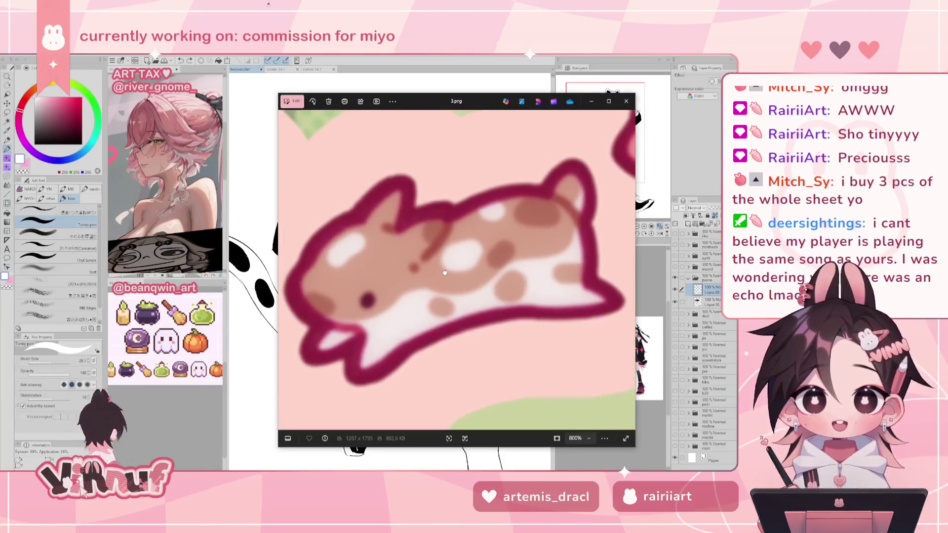
scroll(447, 267, down, 3)
scroll(448, 267, down, 3)
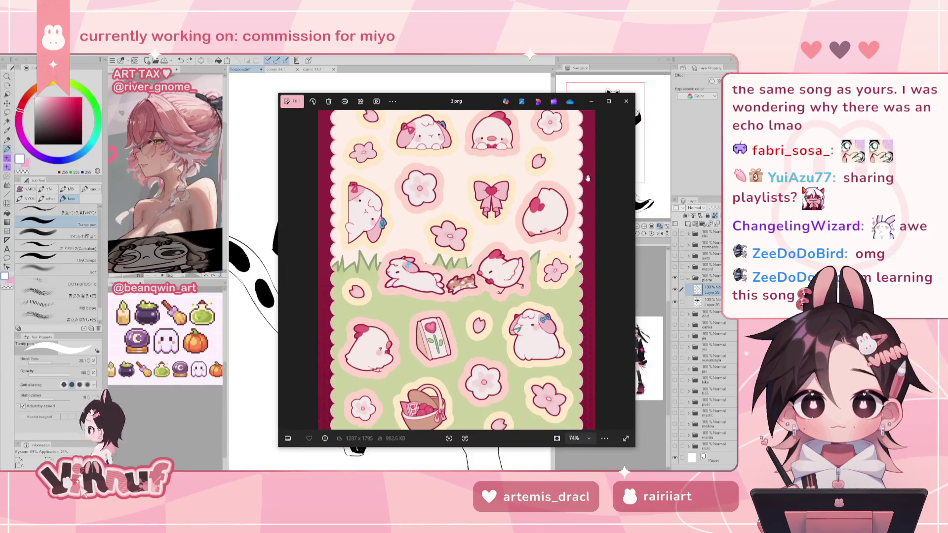
click(626, 101)
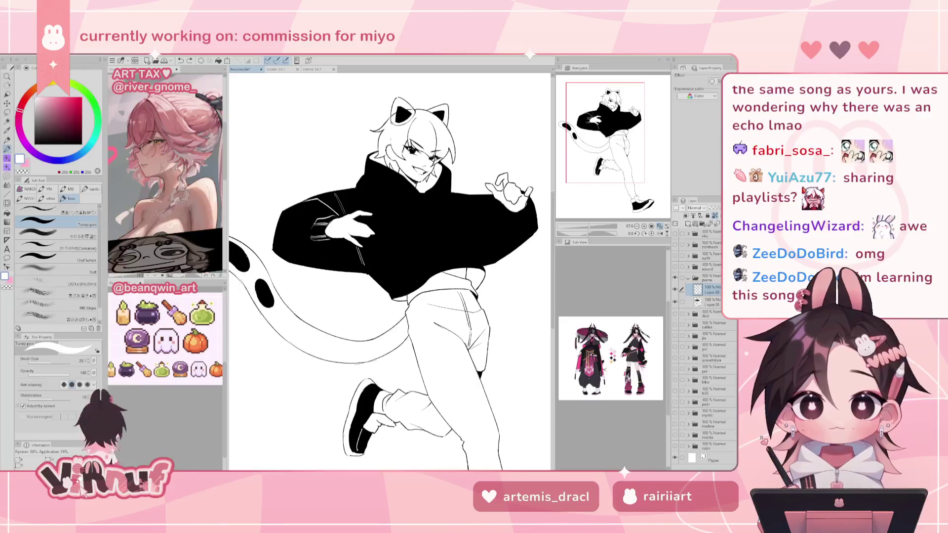
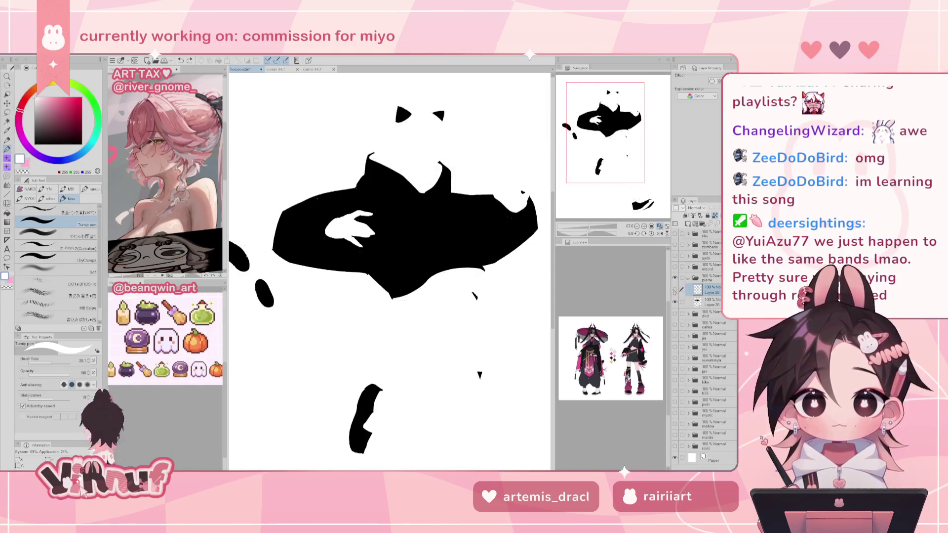
- Draw fold lines and a small white highlight on the black hoodie sleeve with a size-48 pen
mouse_move(452, 232)
mouse_down()
mouse_move(463, 246)
mouse_move(438, 217)
mouse_up()
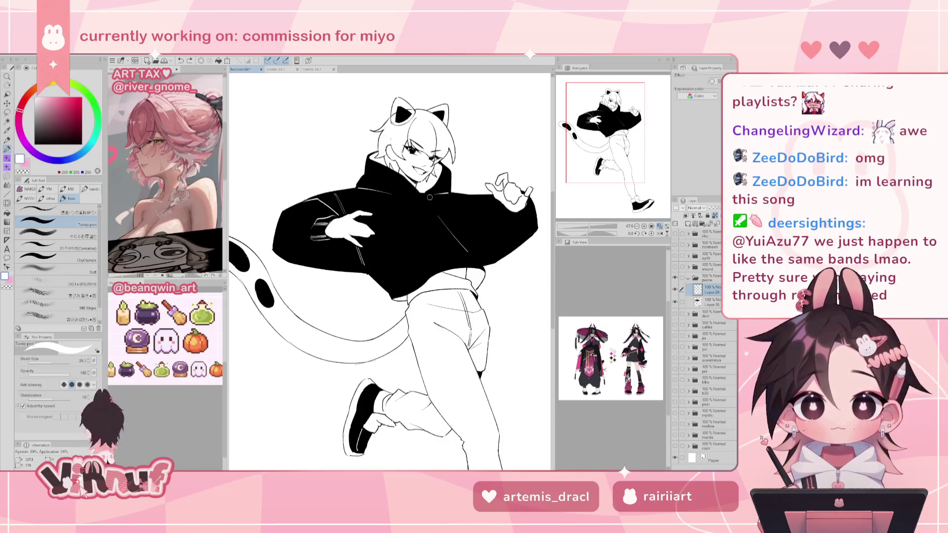
key(bracketright)
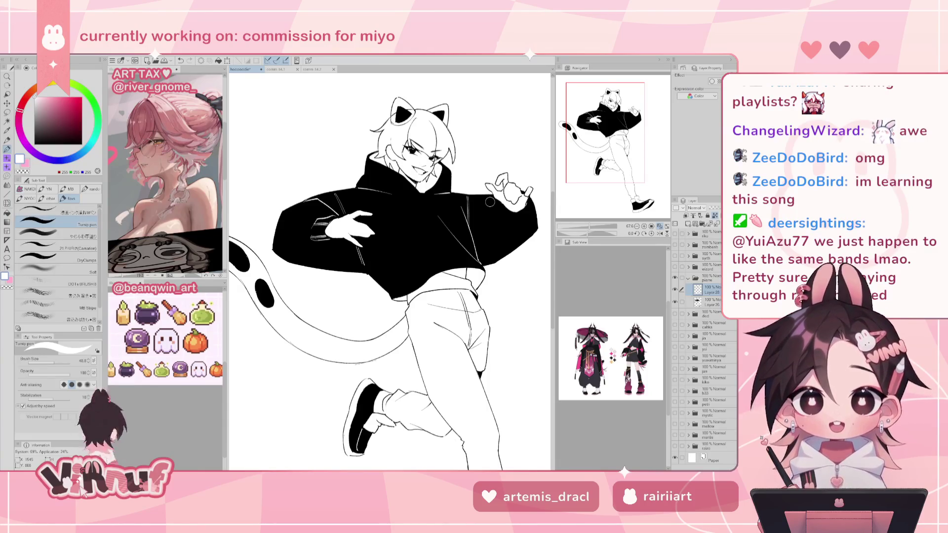
drag(483, 211, 495, 236)
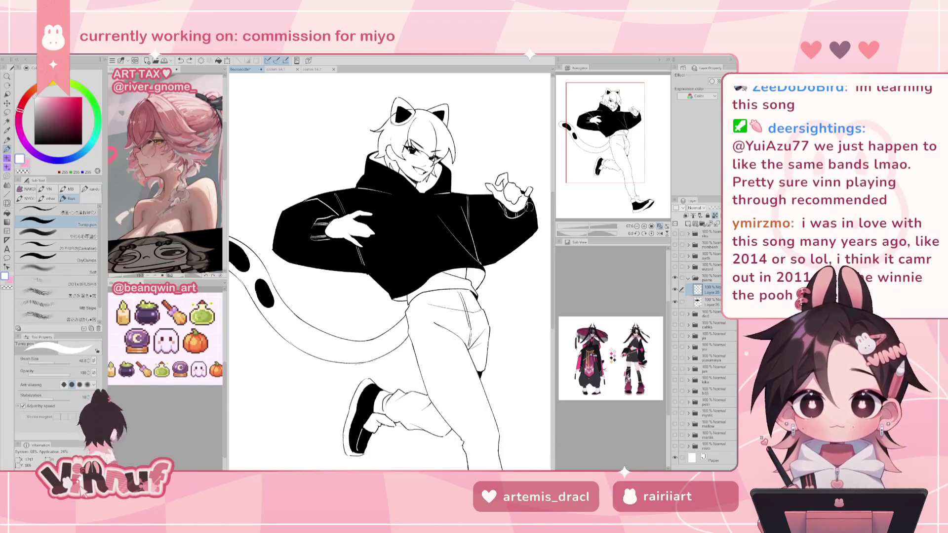
drag(494, 199, 487, 219)
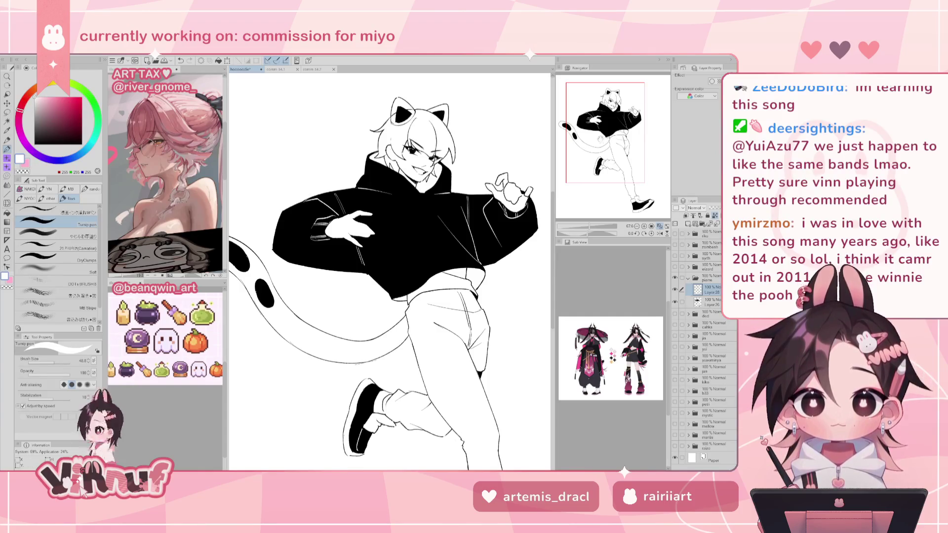
click(583, 228)
drag(584, 228, 586, 227)
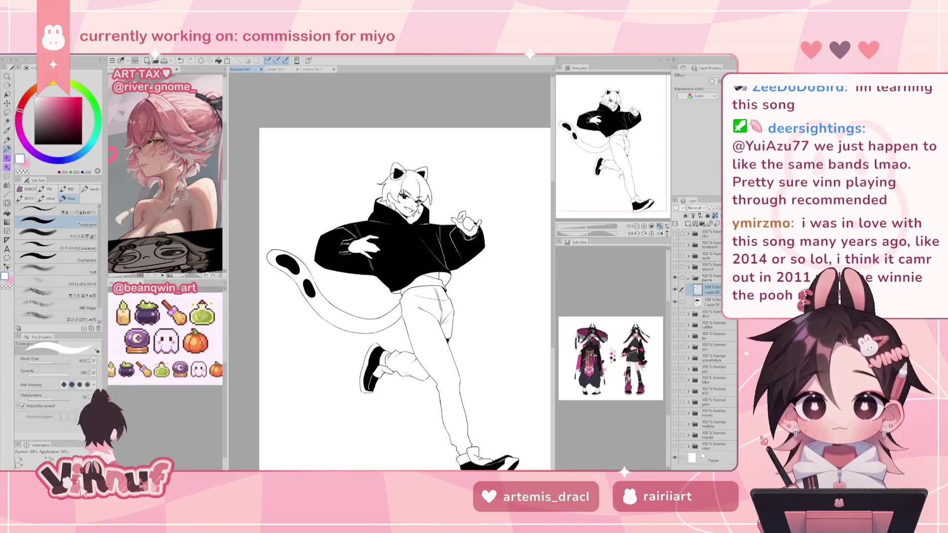
- Lasso the raised back foot in the pierre folder and liquify its heel slightly lower
drag(616, 177, 619, 184)
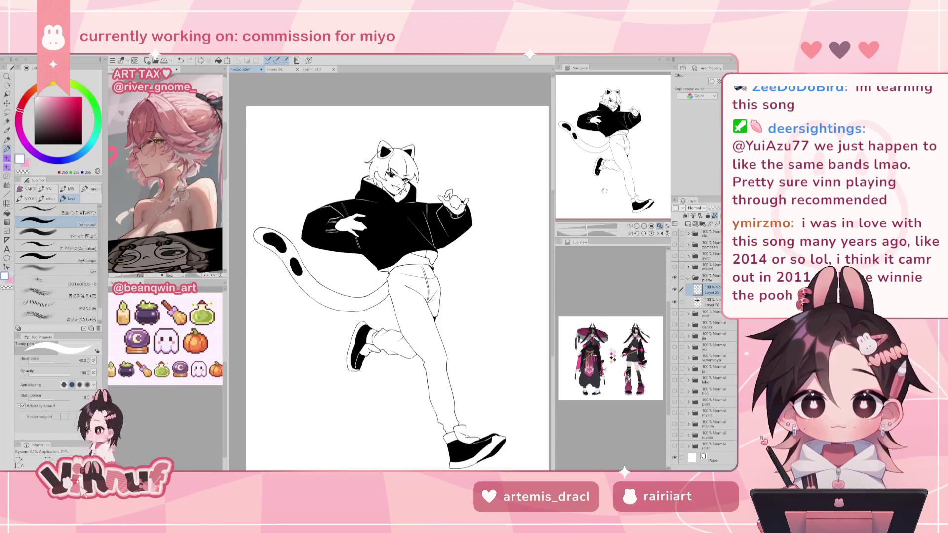
drag(605, 191, 614, 196)
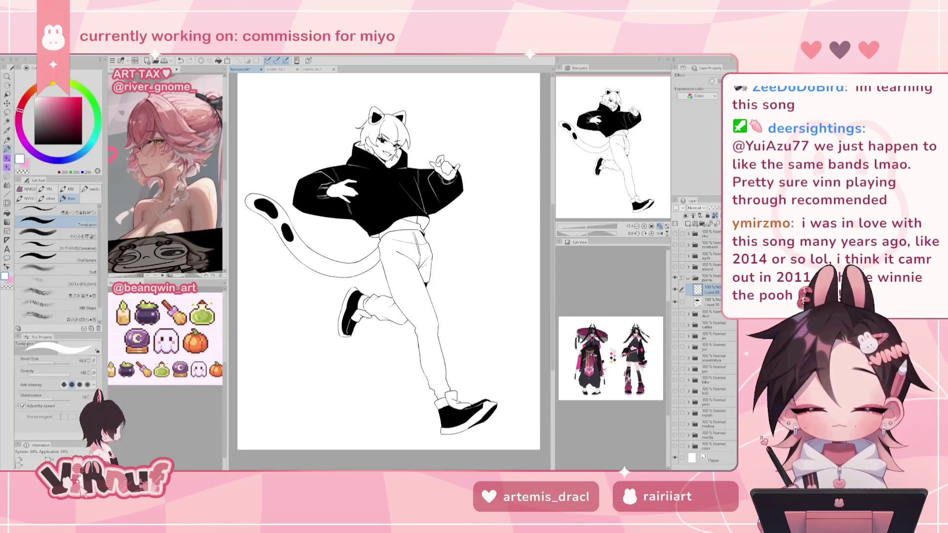
click(676, 277)
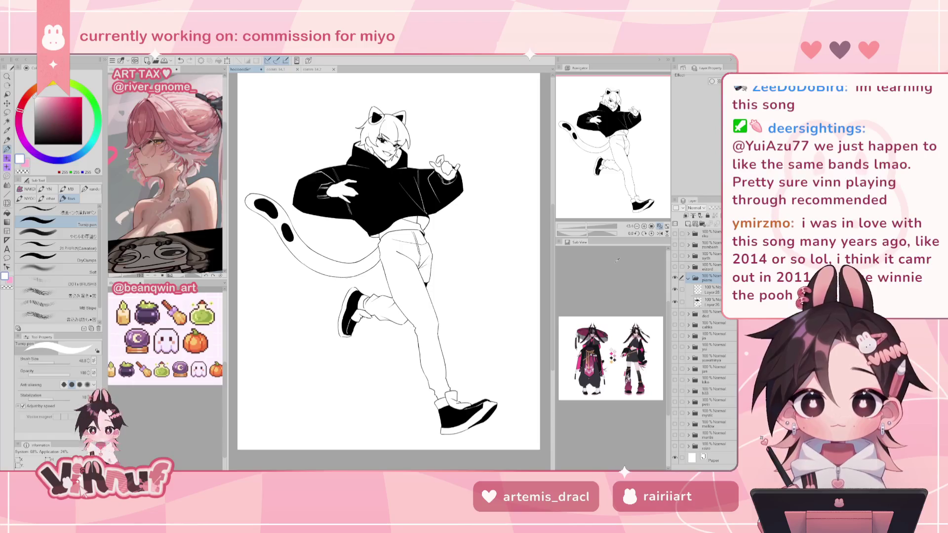
key(m)
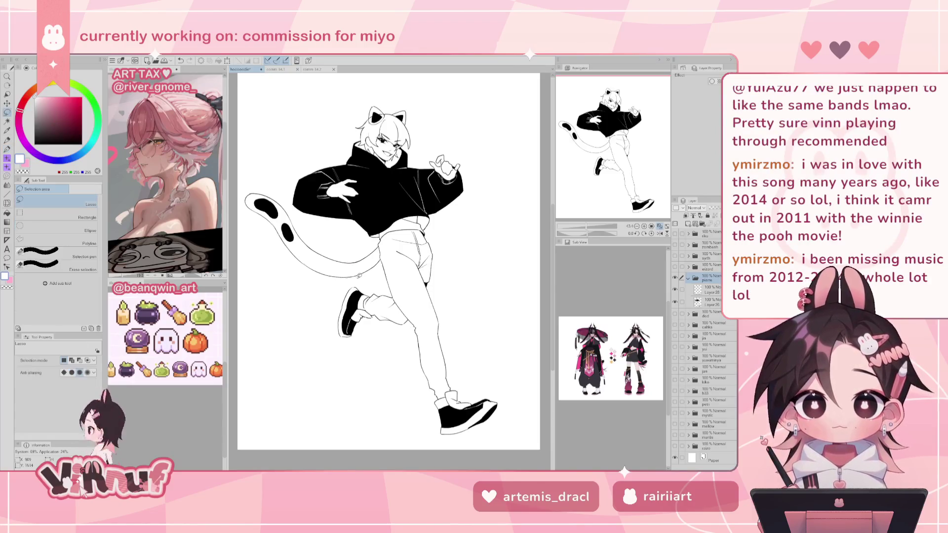
mouse_move(400, 338)
mouse_down()
mouse_move(354, 277)
mouse_move(378, 350)
mouse_up()
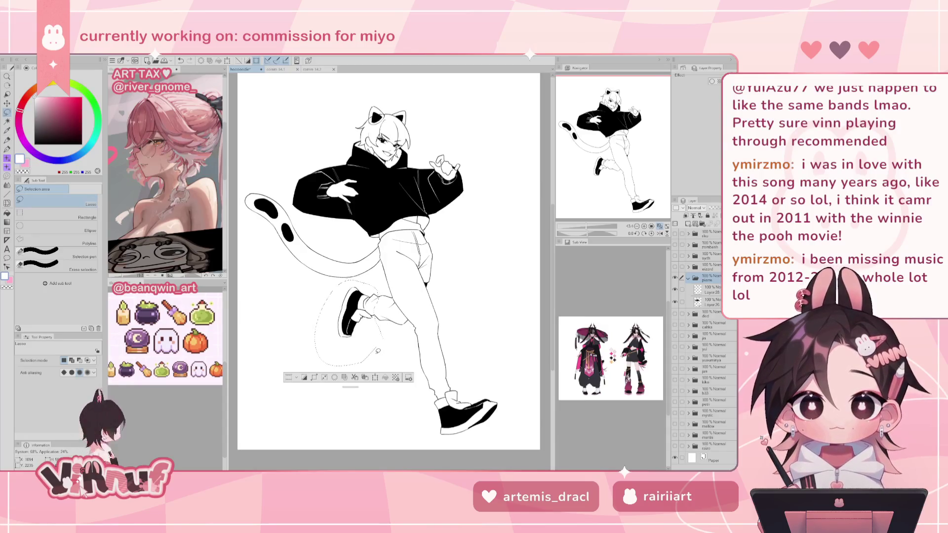
key(j)
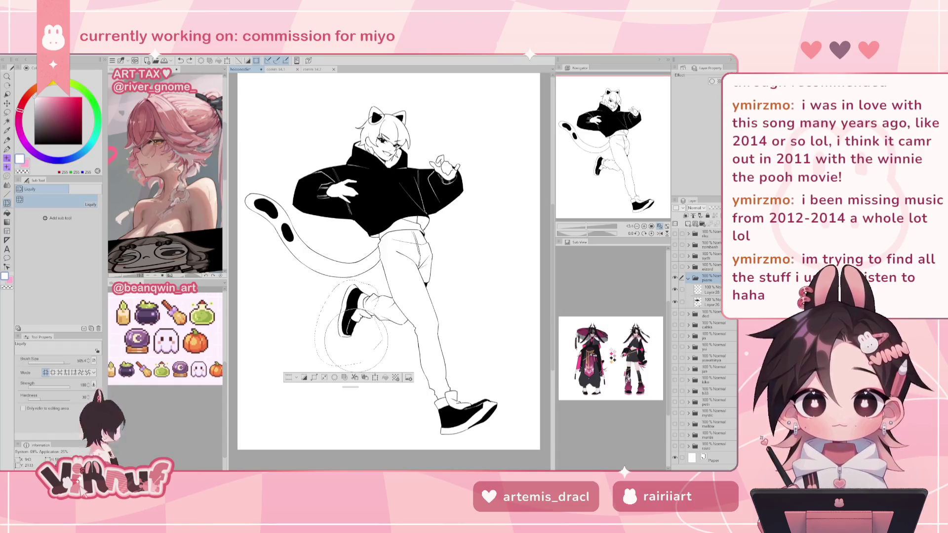
drag(348, 321, 354, 352)
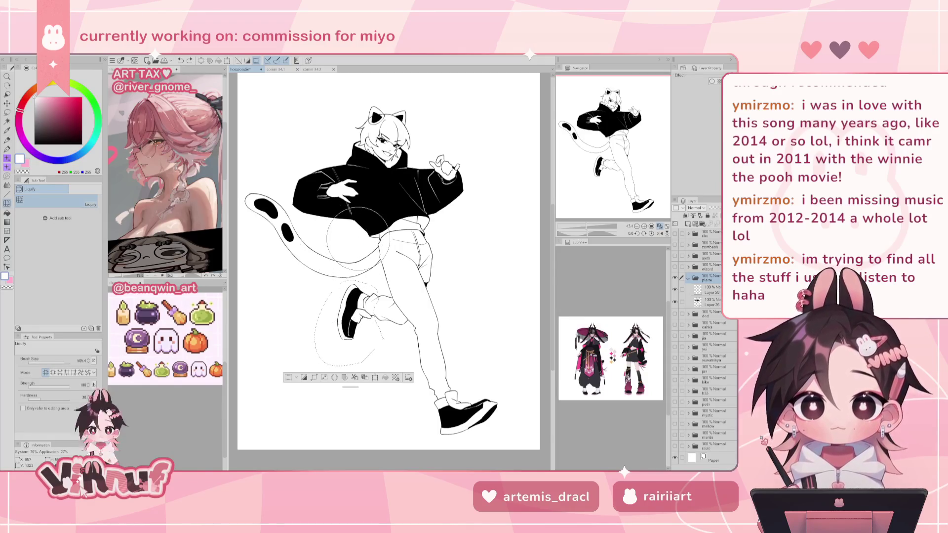
- Deselect and flip the canvas horizontally back and forth to check the pose
key(ctrl+d)
key(h)
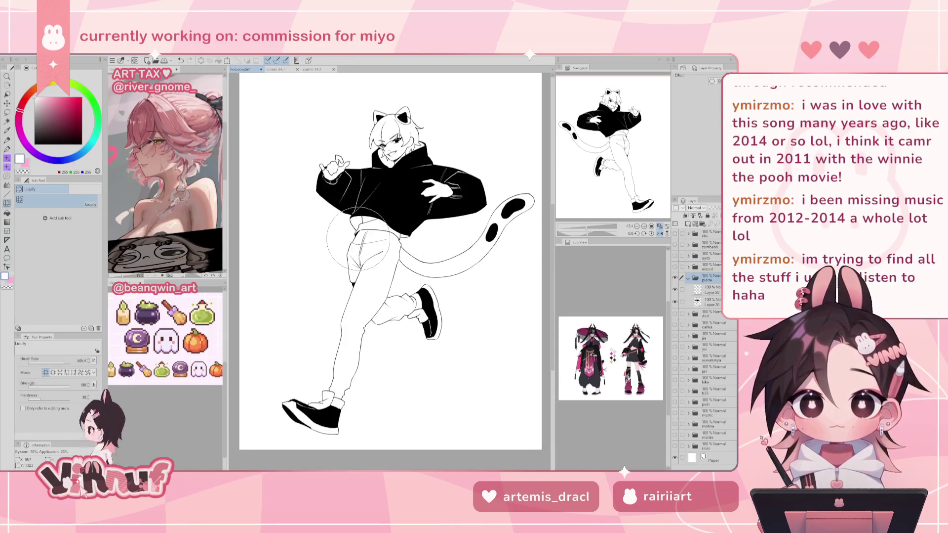
key(h)
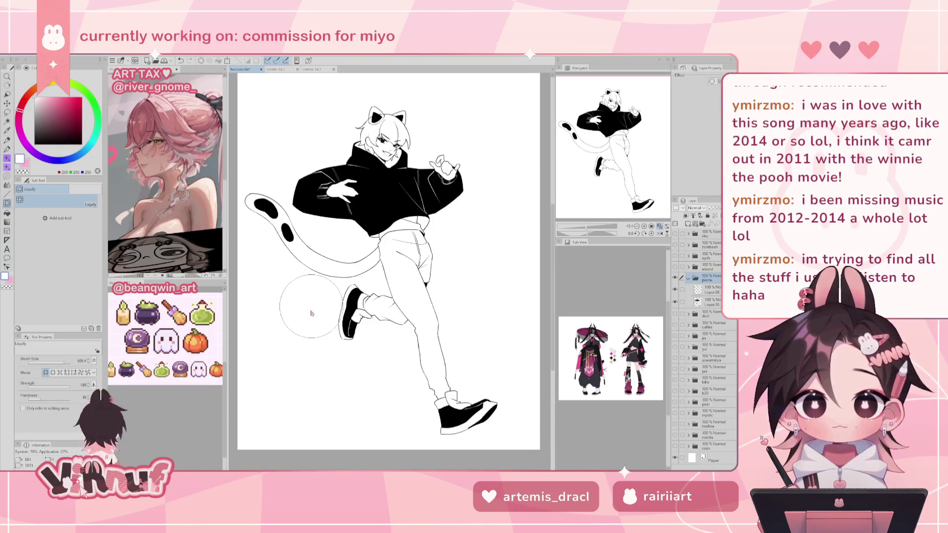
key(h)
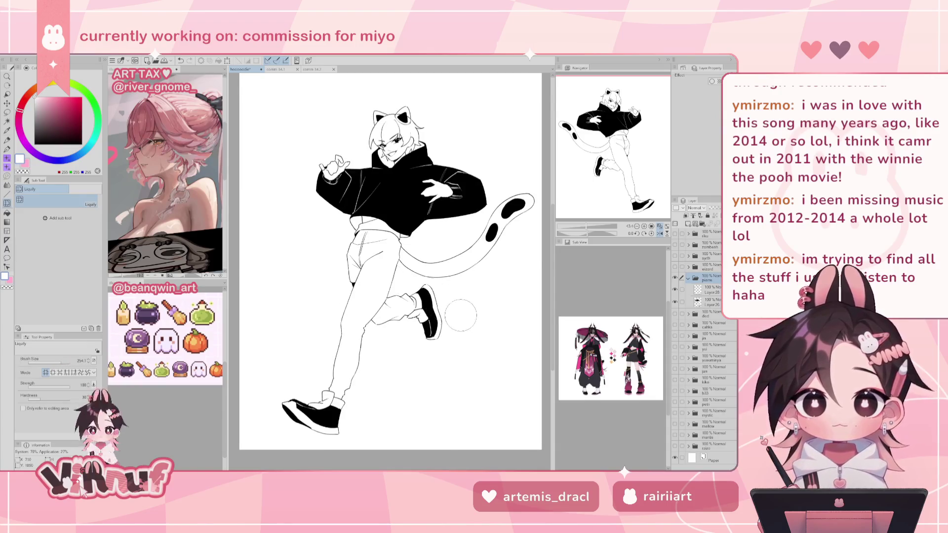
key(h)
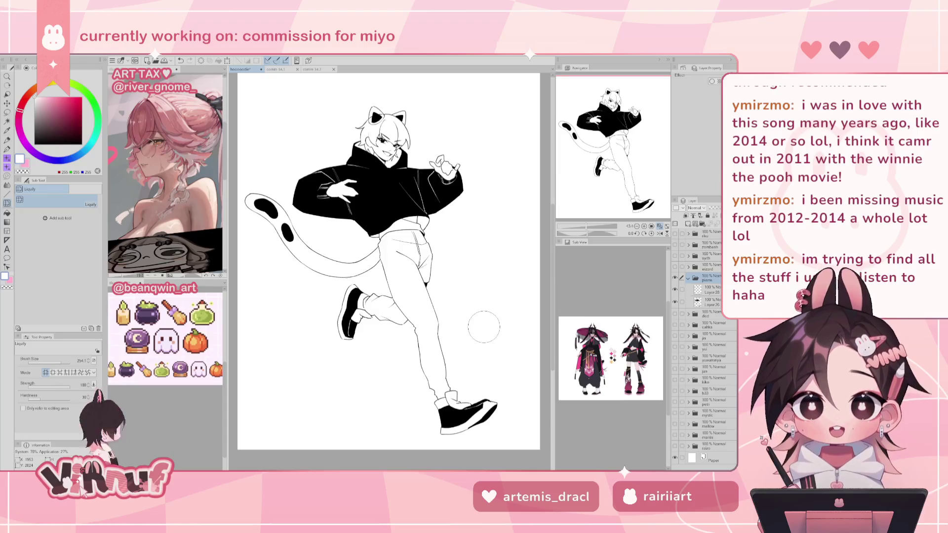
drag(587, 226, 589, 218)
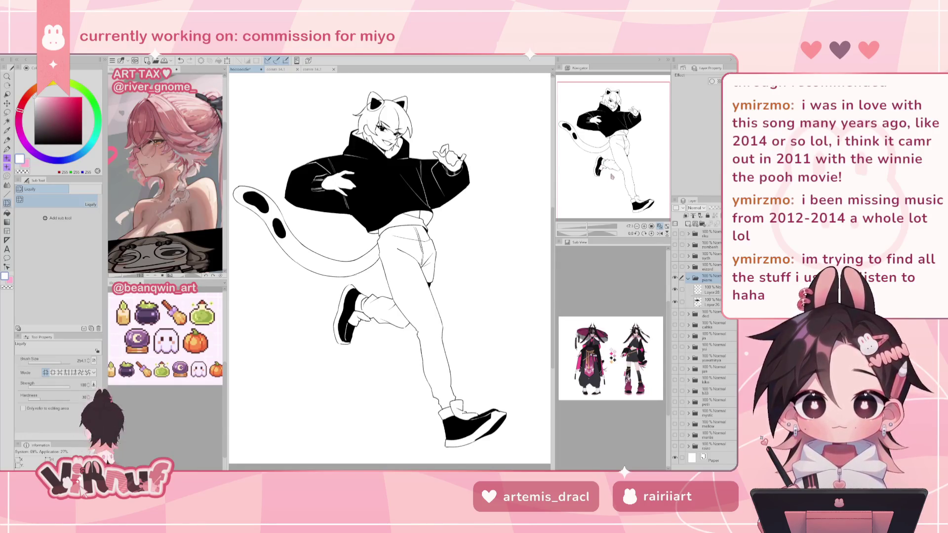
scroll(630, 169, up, 1)
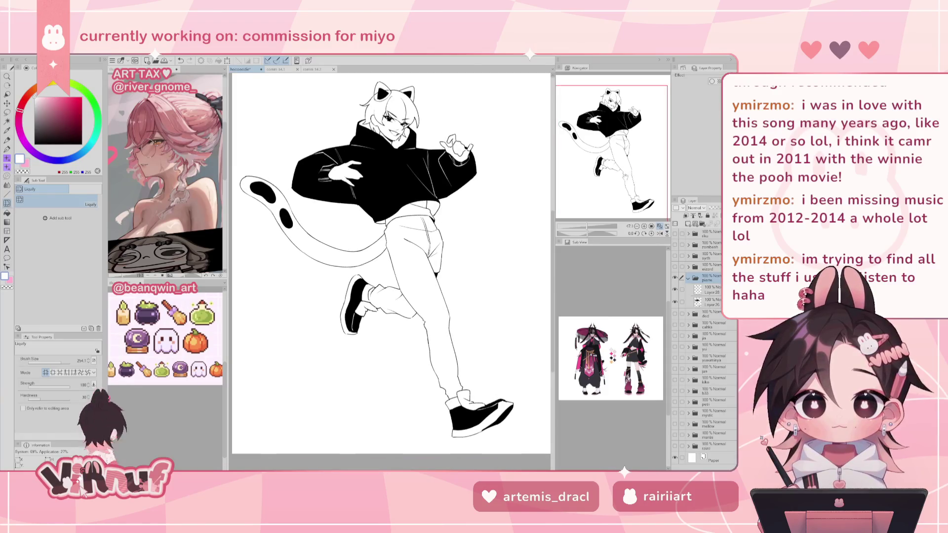
- Duplicate the ded folder's layers above it and select Layer 7 Copy 14 with Layer 5 Copy
scroll(616, 161, up, 2)
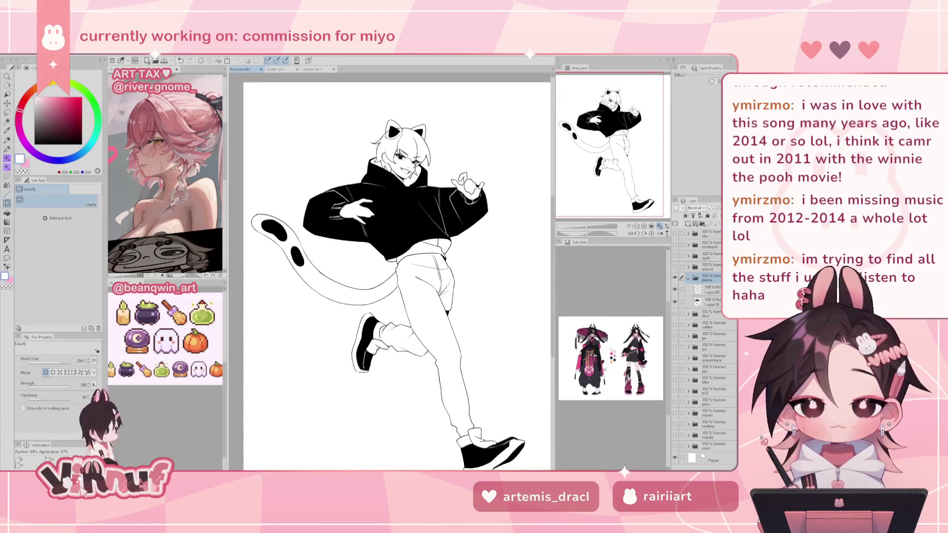
drag(616, 161, 612, 168)
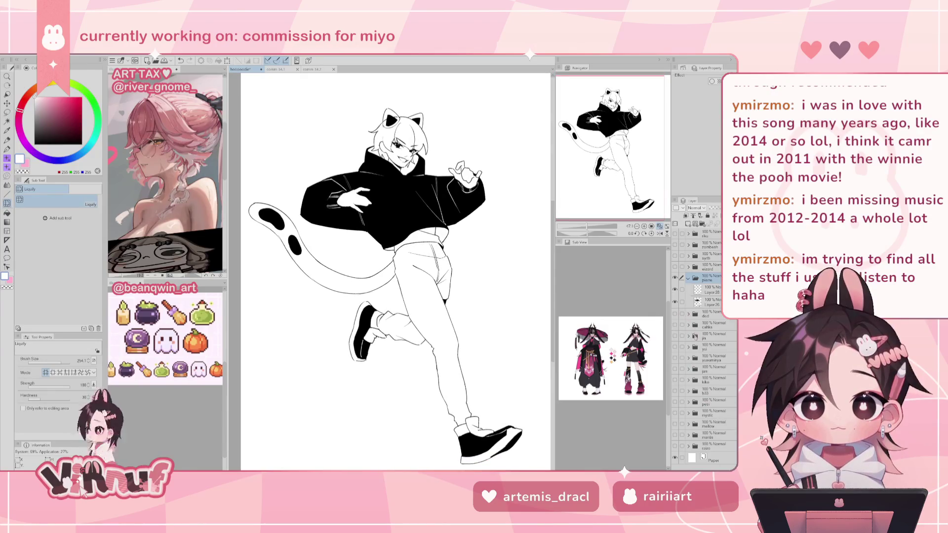
click(689, 315)
click(717, 375)
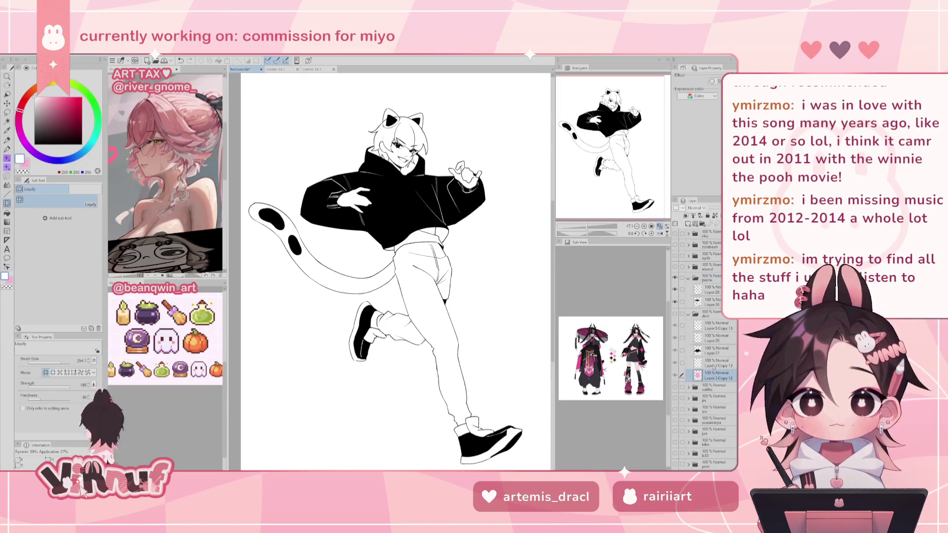
click(682, 325)
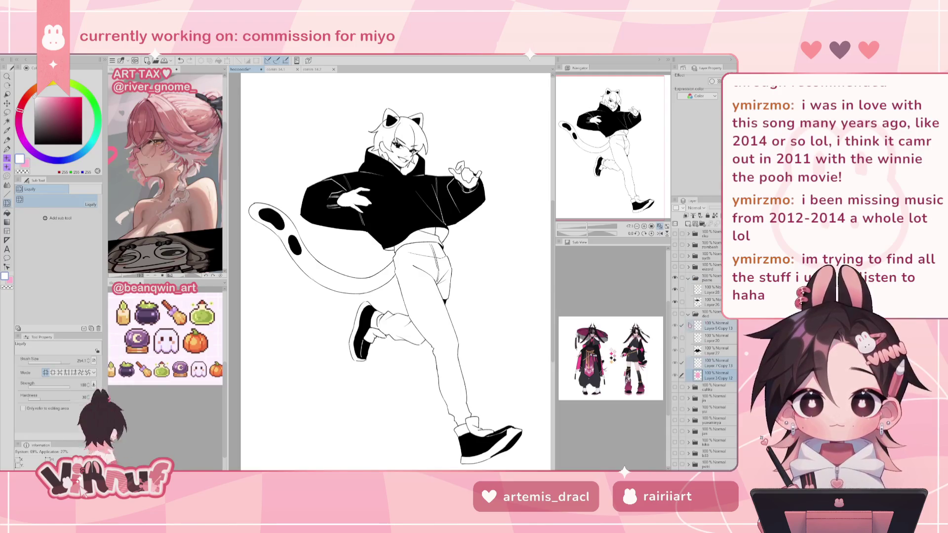
drag(709, 327, 711, 287)
click(689, 351)
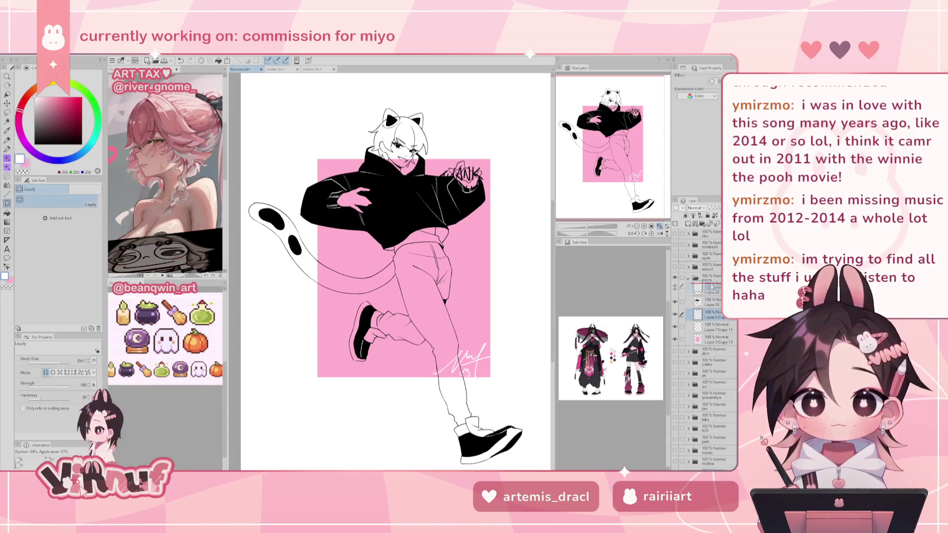
click(711, 326)
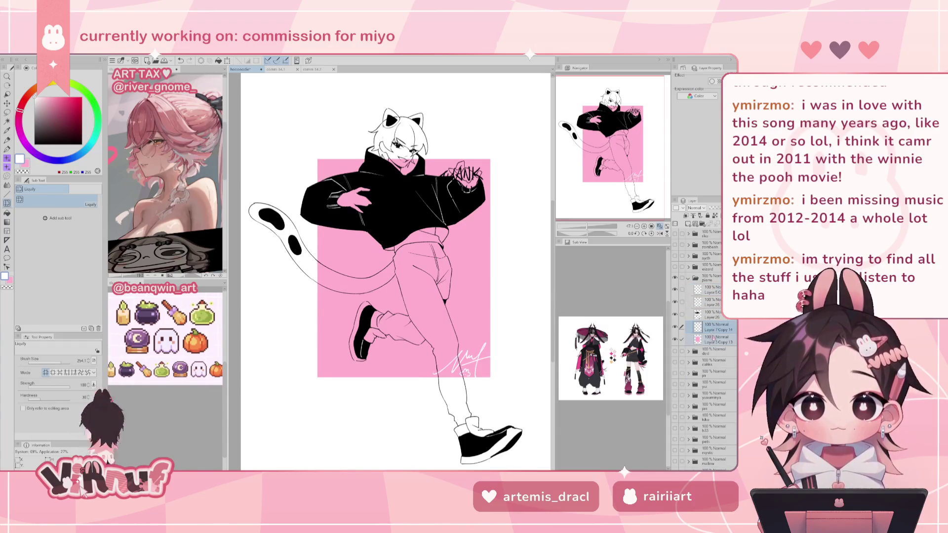
click(683, 290)
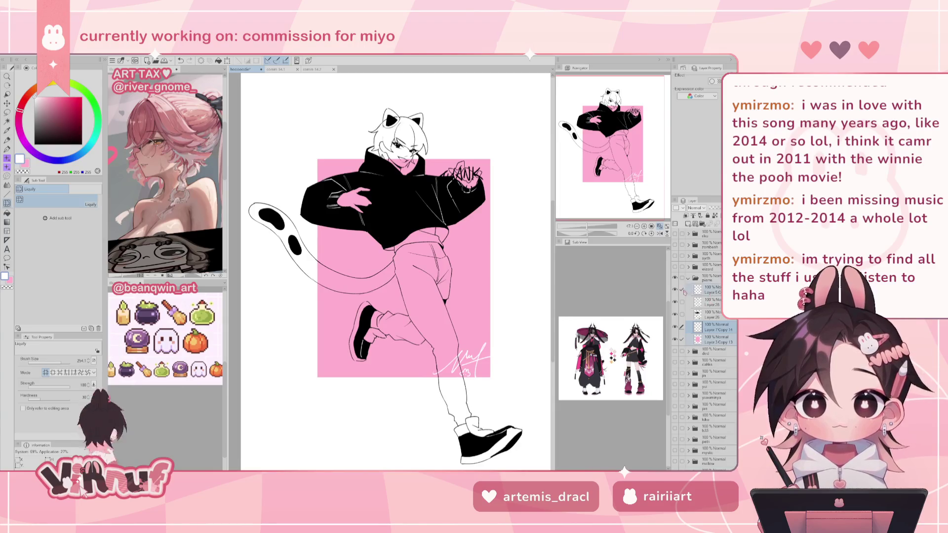
- Nudge the pink rectangle slightly down and left with Move layer
click(660, 227)
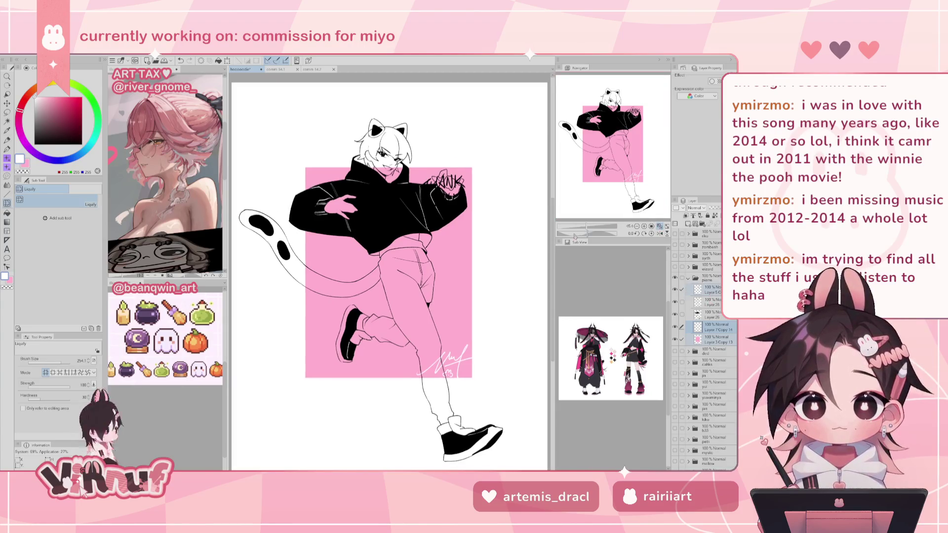
click(660, 226)
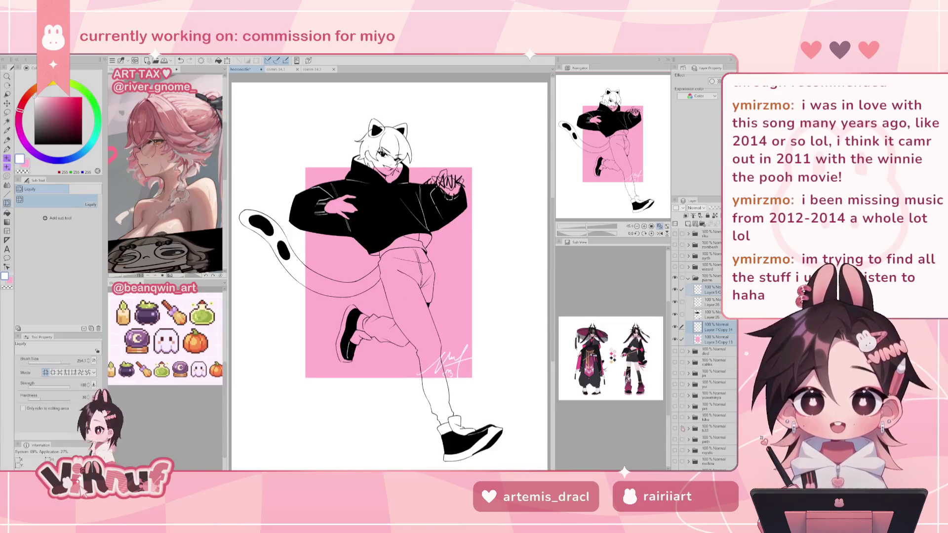
key(ctrl+z)
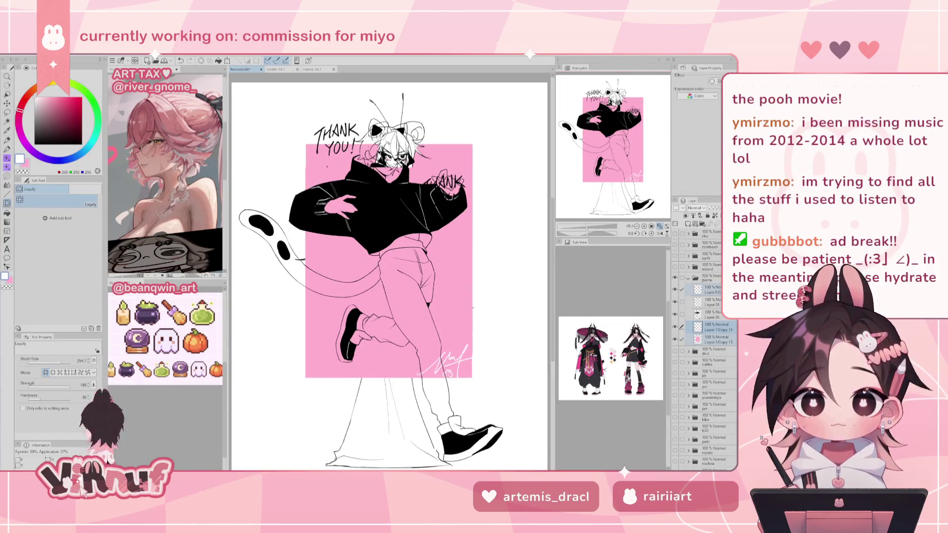
key(ctrl+minus)
key(k)
drag(436, 312, 435, 315)
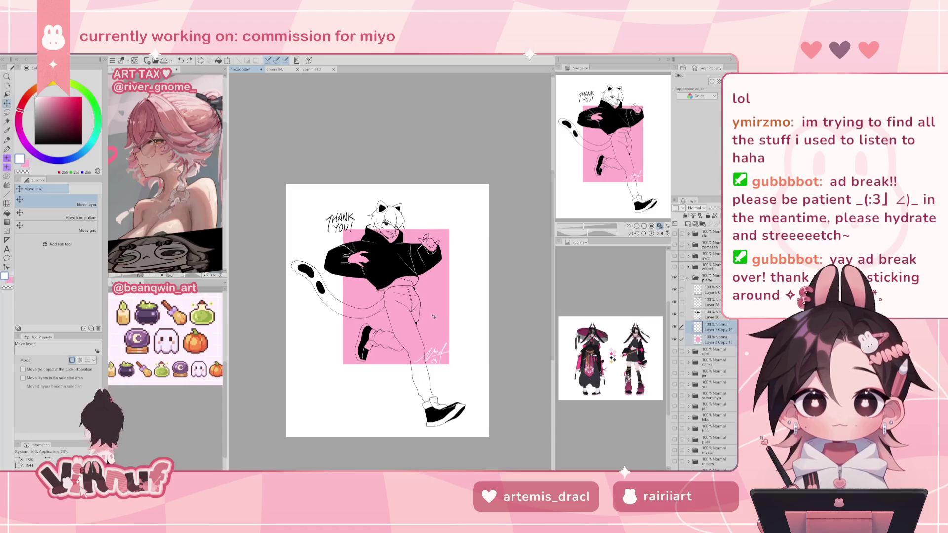
- Nudge the pink backdrop slightly right and lower the THANK YOU! lettering a little
drag(436, 315, 435, 316)
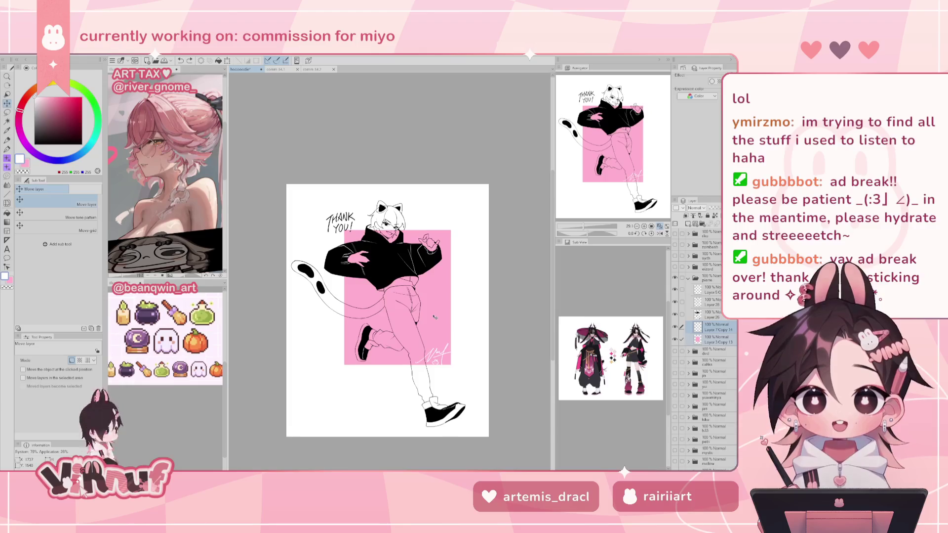
drag(435, 317, 438, 319)
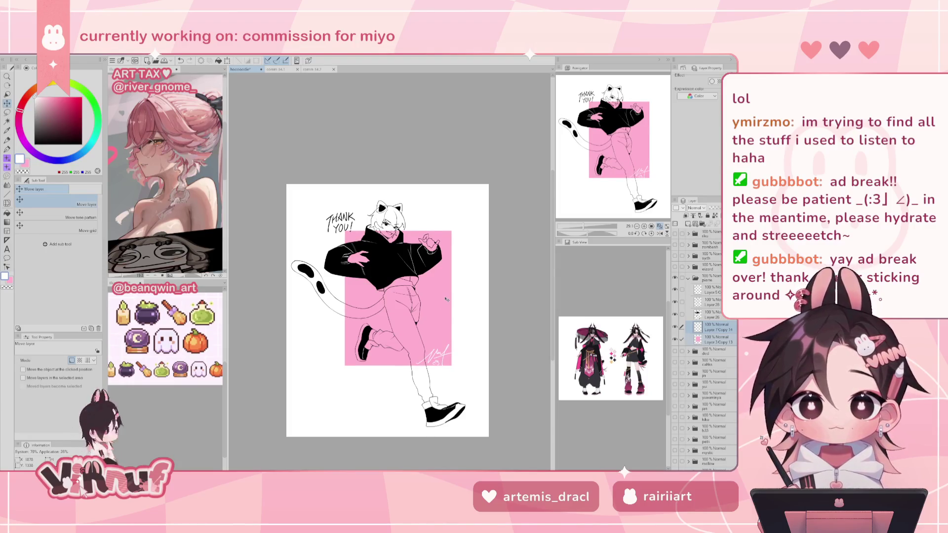
click(660, 226)
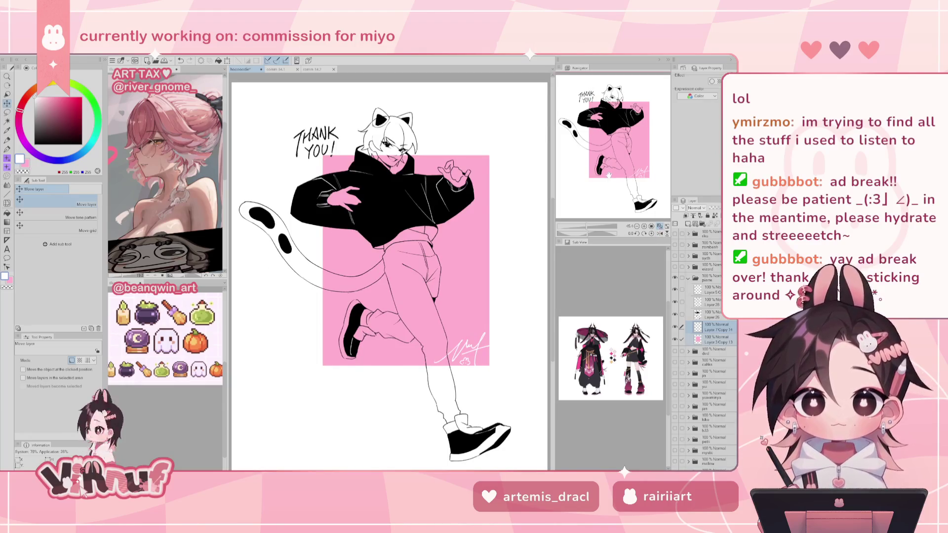
click(716, 292)
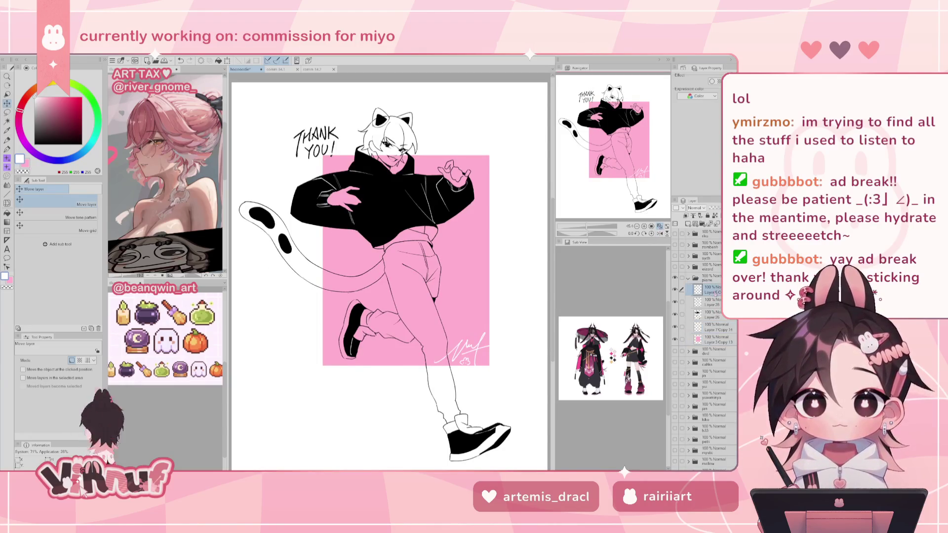
drag(447, 247, 464, 280)
drag(437, 245, 442, 244)
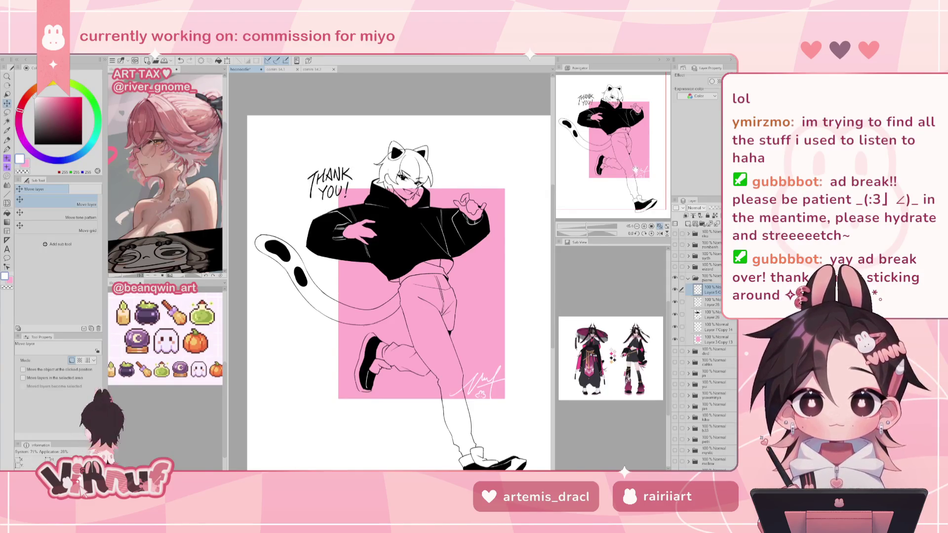
- Add a new empty raster layer, Layer 28, and select it
click(711, 315)
drag(591, 231, 586, 230)
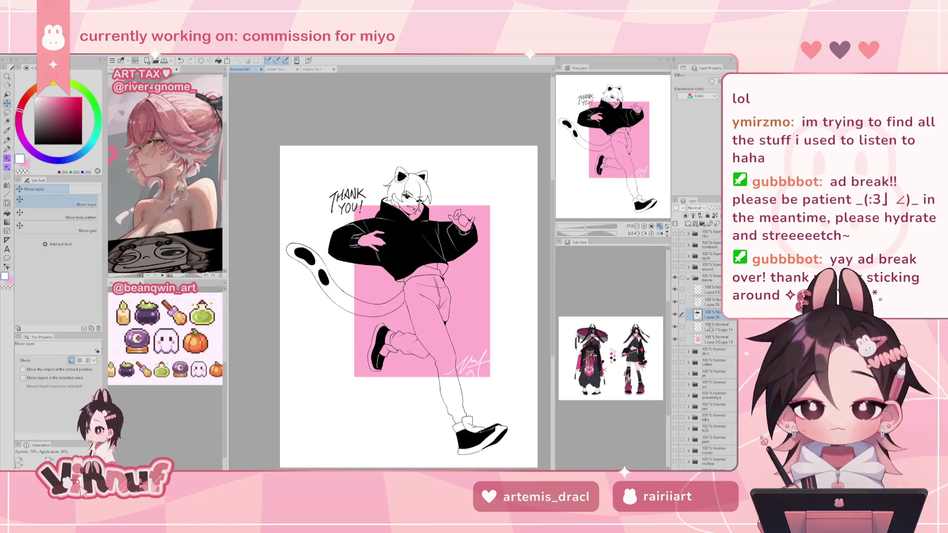
click(689, 224)
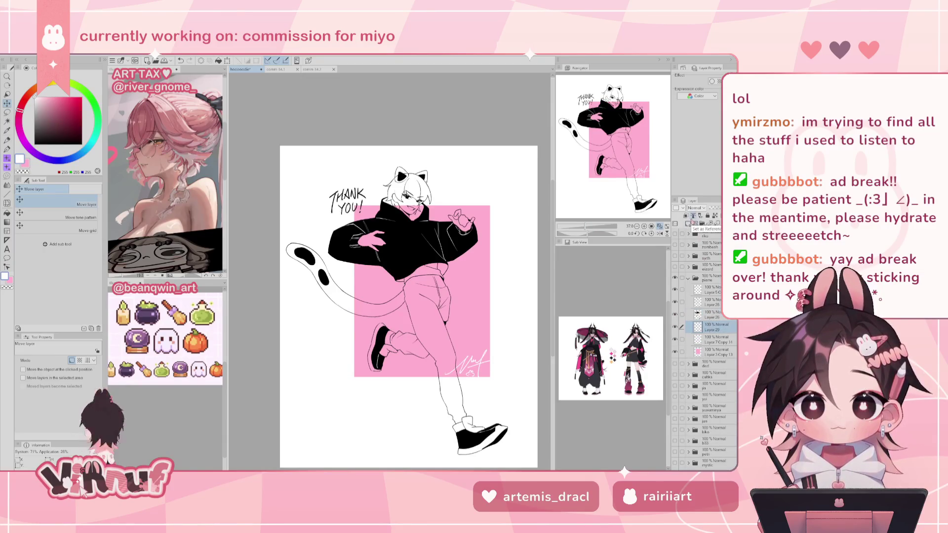
click(710, 302)
- Auto-select the white background surrounding the character on Layer 28
key(w)
click(316, 425)
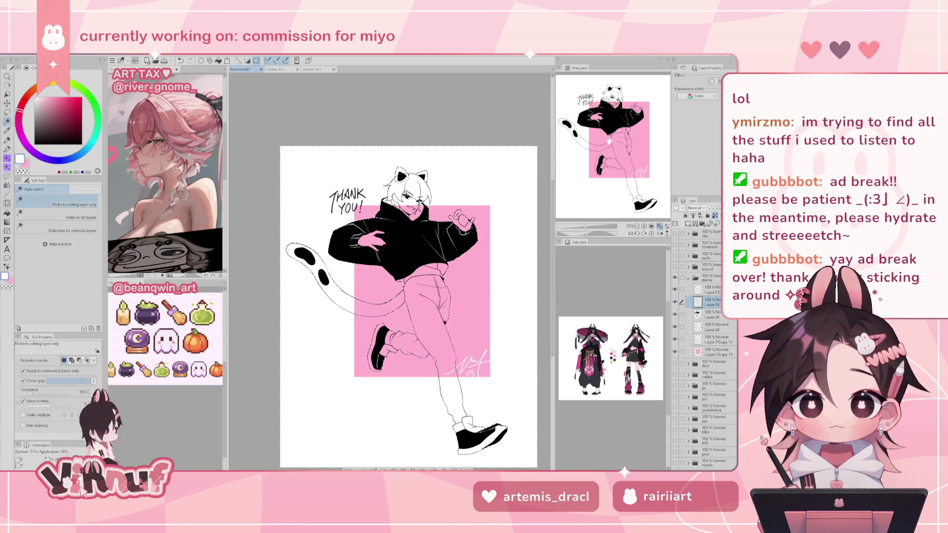
drag(608, 148, 605, 134)
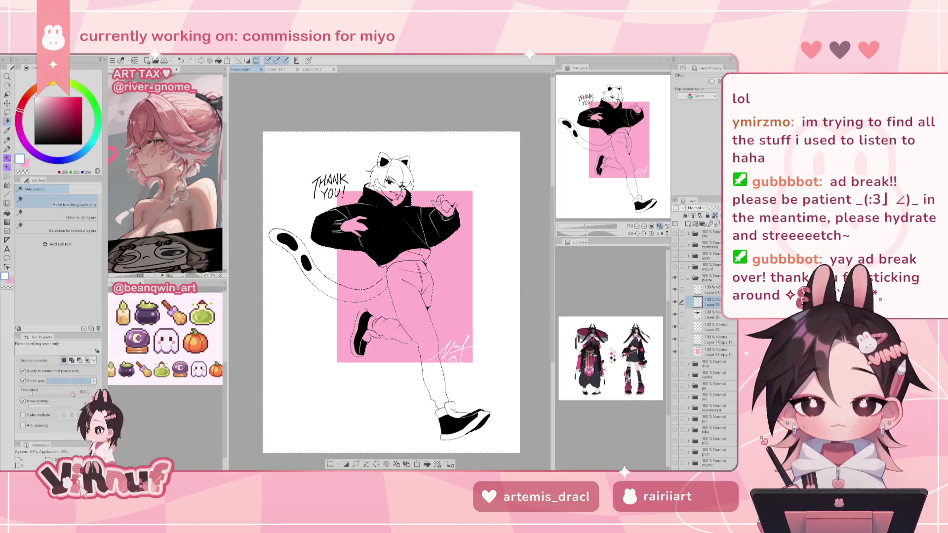
click(346, 420)
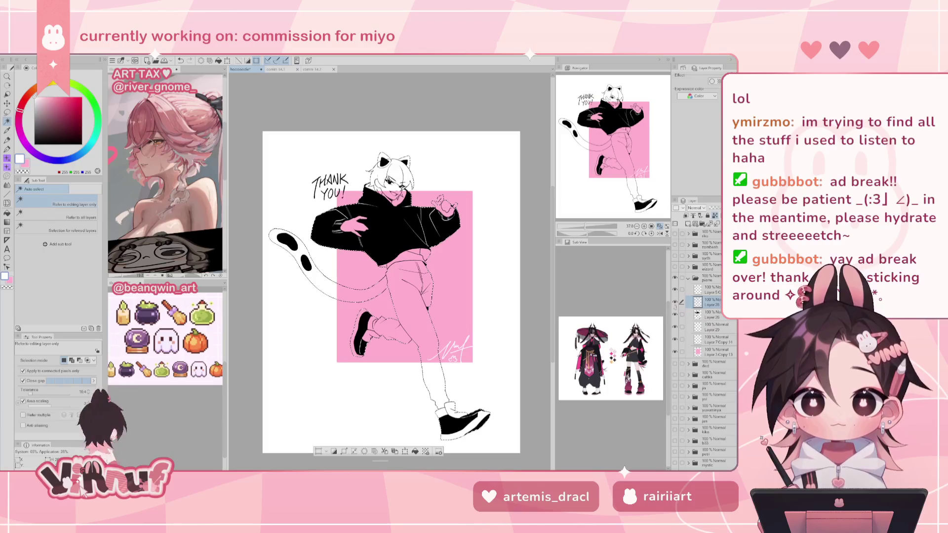
- Paint solid white over the character's pants, shirt hem and hands on Layer 29, then deselect
click(714, 326)
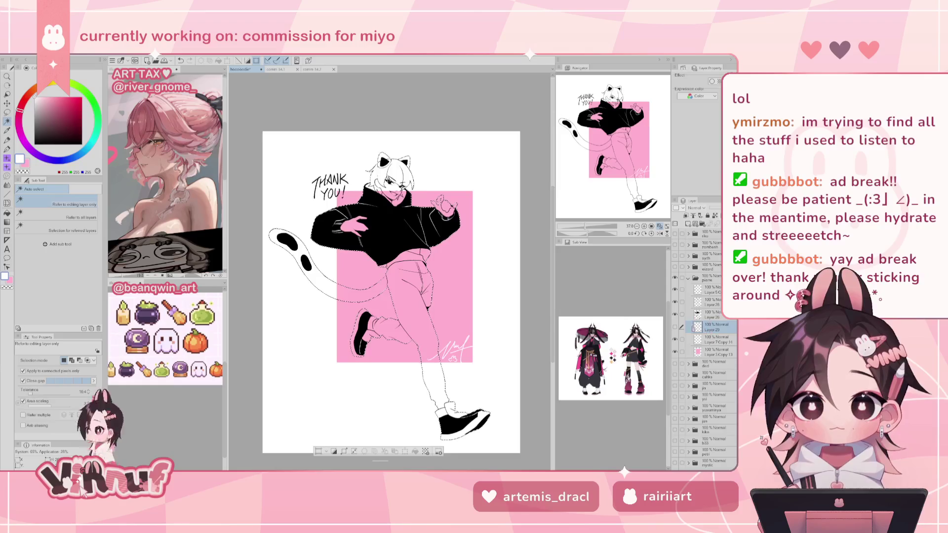
key(p)
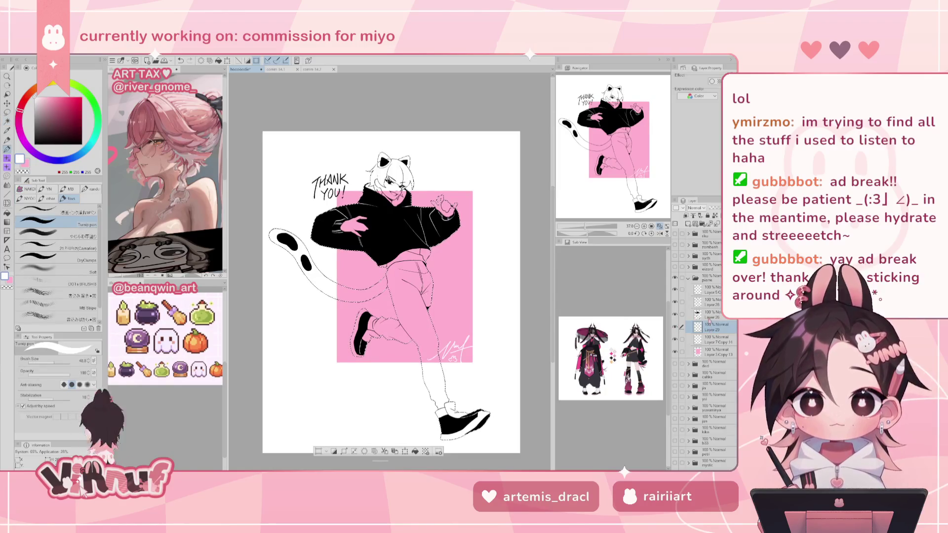
mouse_move(386, 242)
mouse_down()
mouse_move(410, 267)
mouse_move(415, 311)
mouse_up()
drag(410, 227, 470, 247)
drag(385, 197, 445, 311)
drag(395, 217, 420, 326)
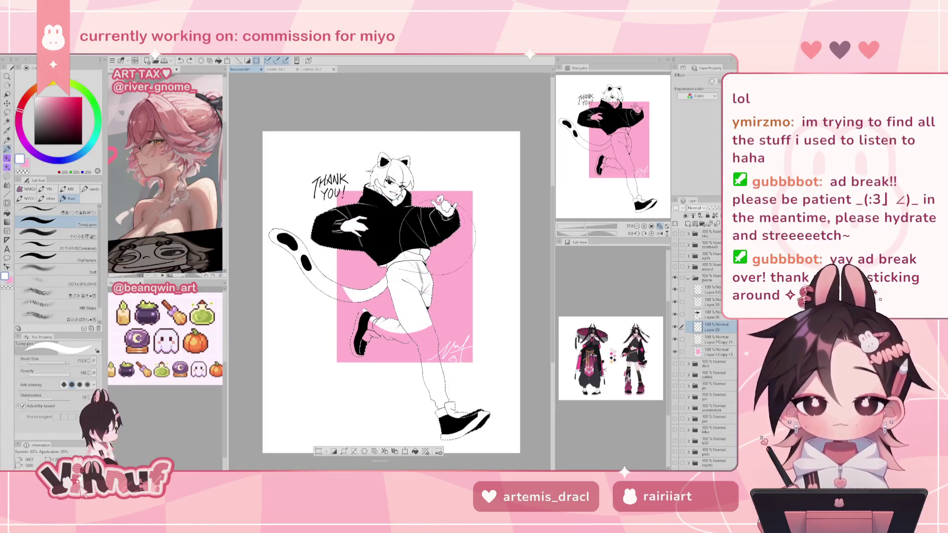
drag(434, 247, 405, 326)
mouse_move(395, 237)
mouse_down()
mouse_move(460, 266)
mouse_move(395, 247)
mouse_move(407, 202)
mouse_up()
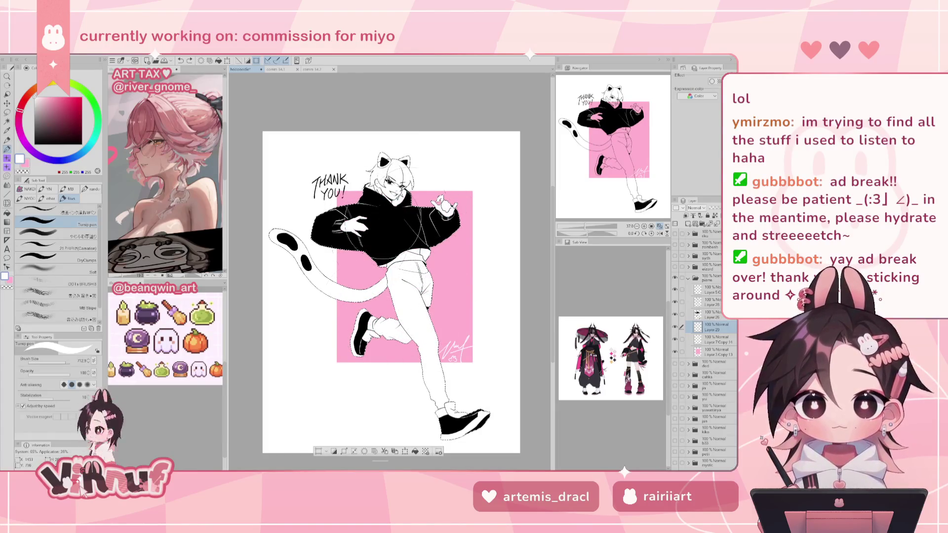
key(ctrl+d)
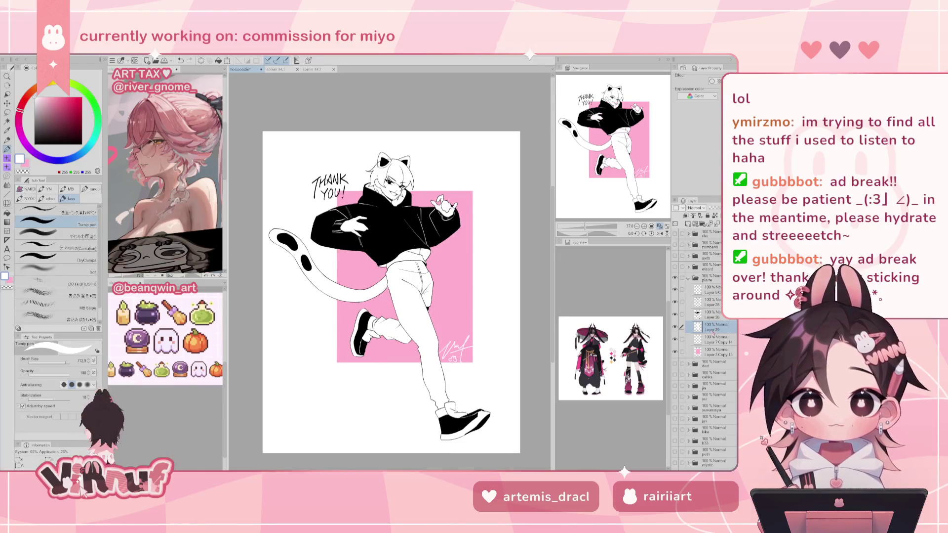
drag(620, 184, 616, 184)
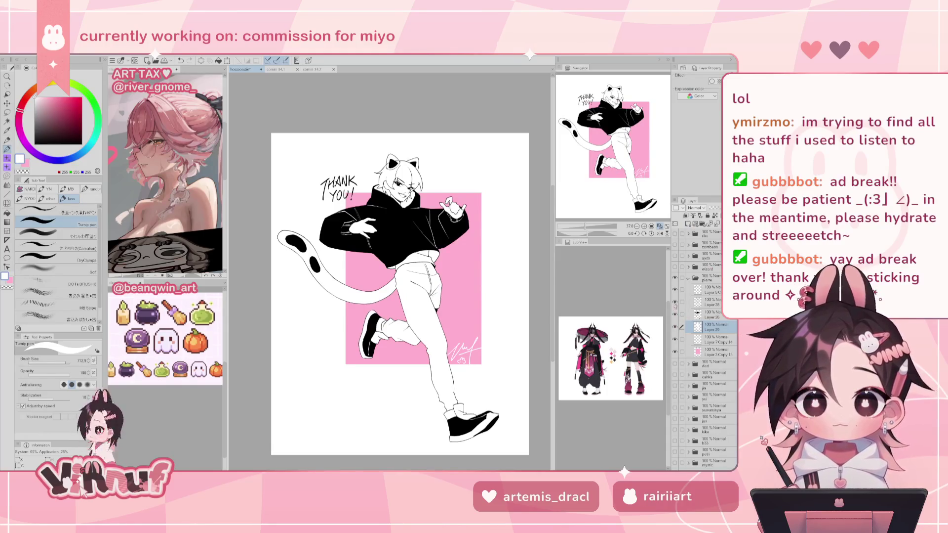
- Sample the backdrop pink, shrink the brush to about 16 and rotate the view to the shoes
alt+click(475, 257)
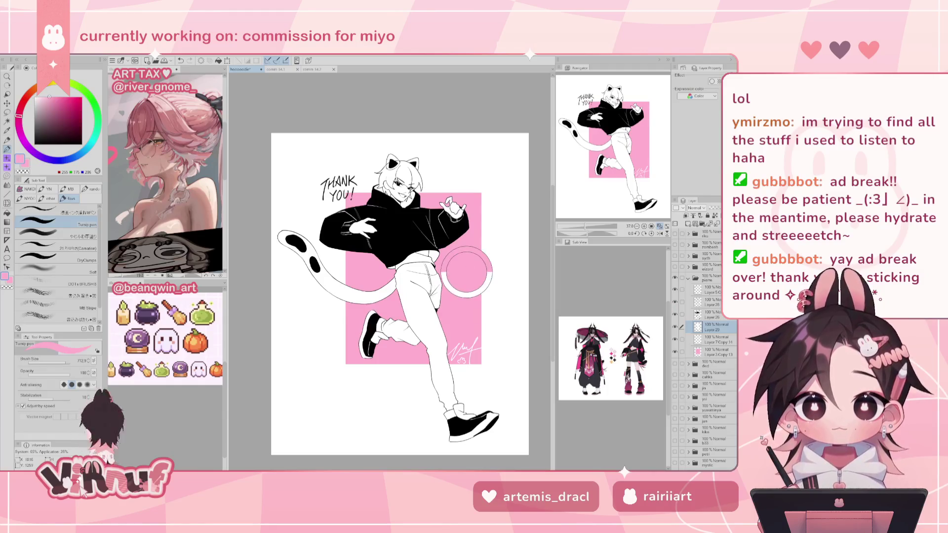
drag(66, 362, 53, 363)
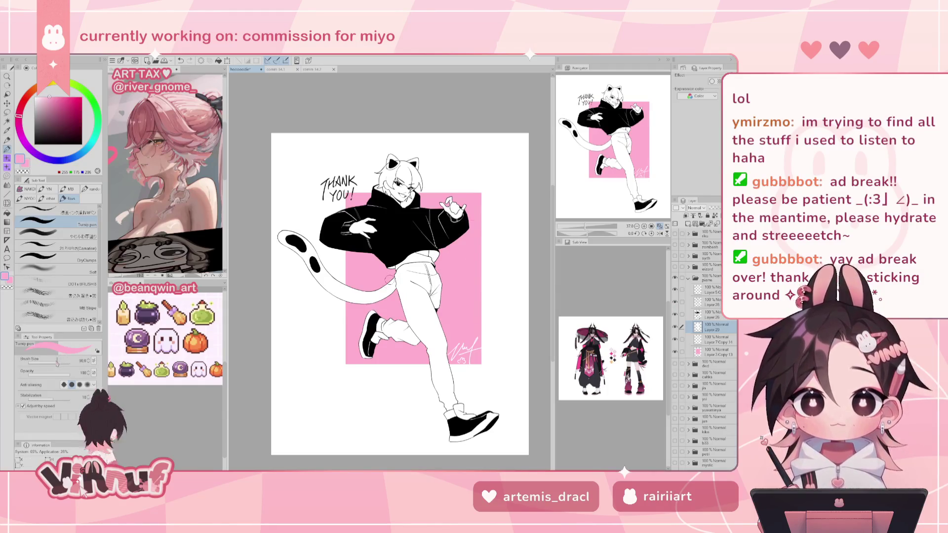
scroll(391, 191, up, 2)
scroll(391, 190, up, 1)
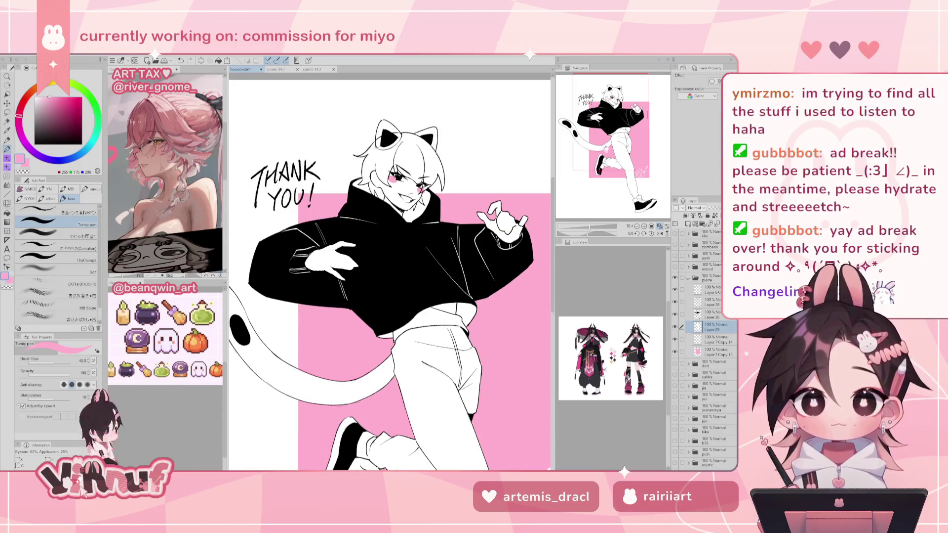
scroll(390, 272, down, 2)
scroll(390, 272, down, 2)
scroll(390, 272, down, 1)
scroll(390, 272, down, 3)
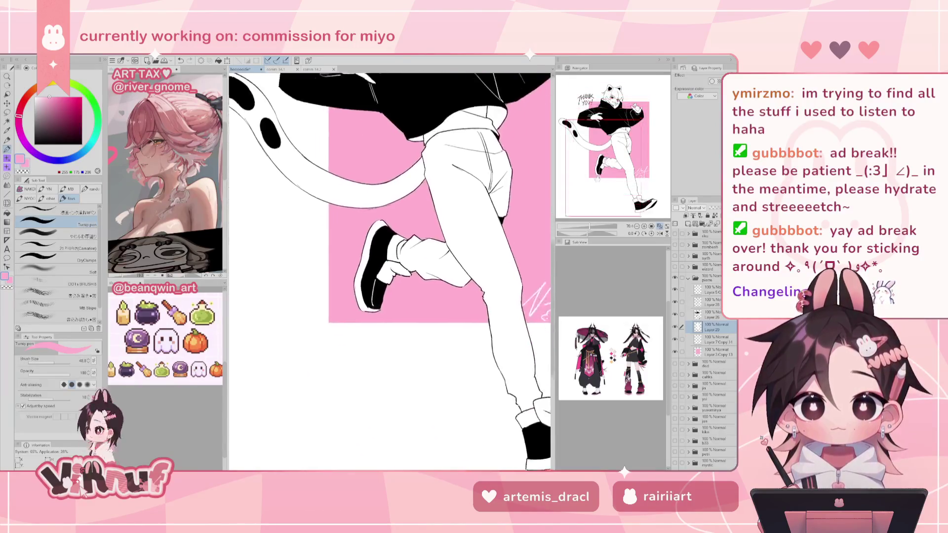
scroll(390, 271, down, 2)
drag(589, 233, 565, 233)
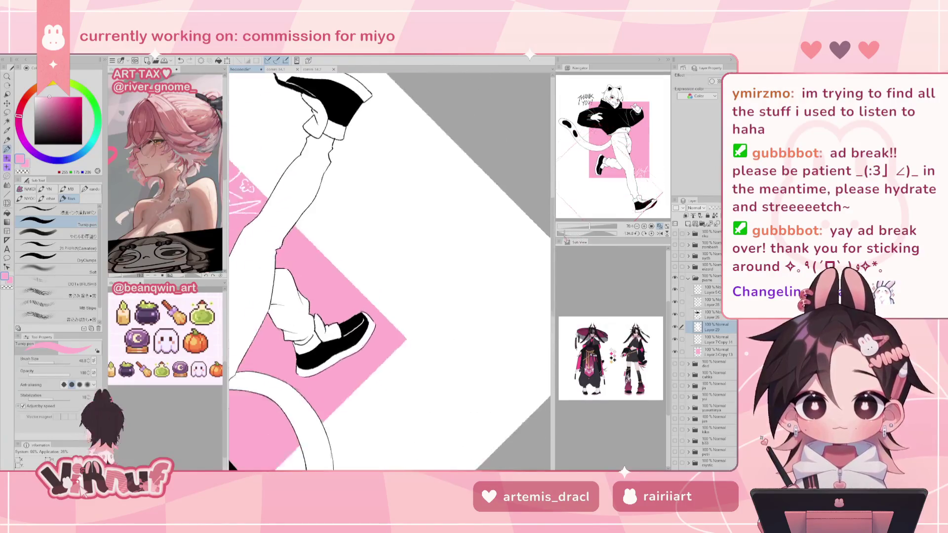
drag(49, 364, 50, 367)
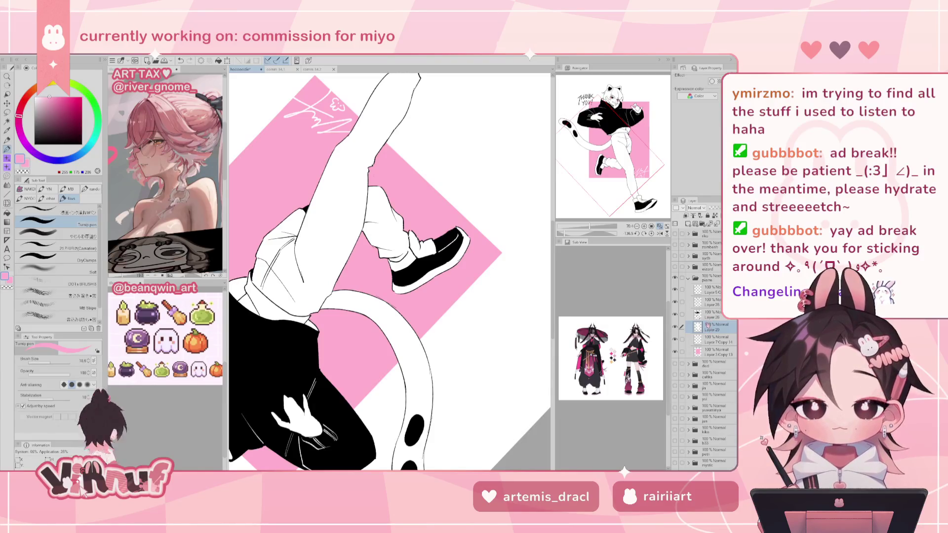
- Erase a patch of black from the shoe sole on Layer 26 and straighten the view
click(710, 312)
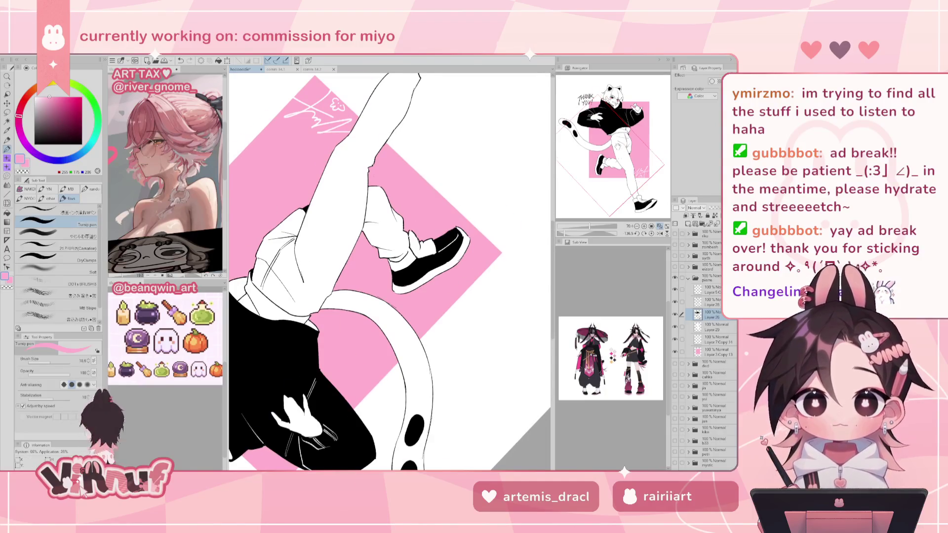
key(e)
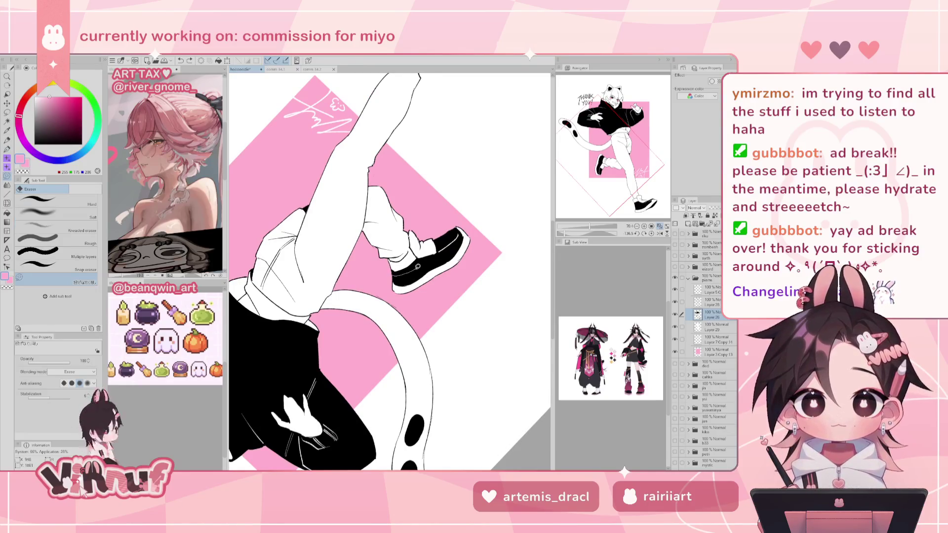
drag(395, 284, 425, 271)
key(ctrl+z)
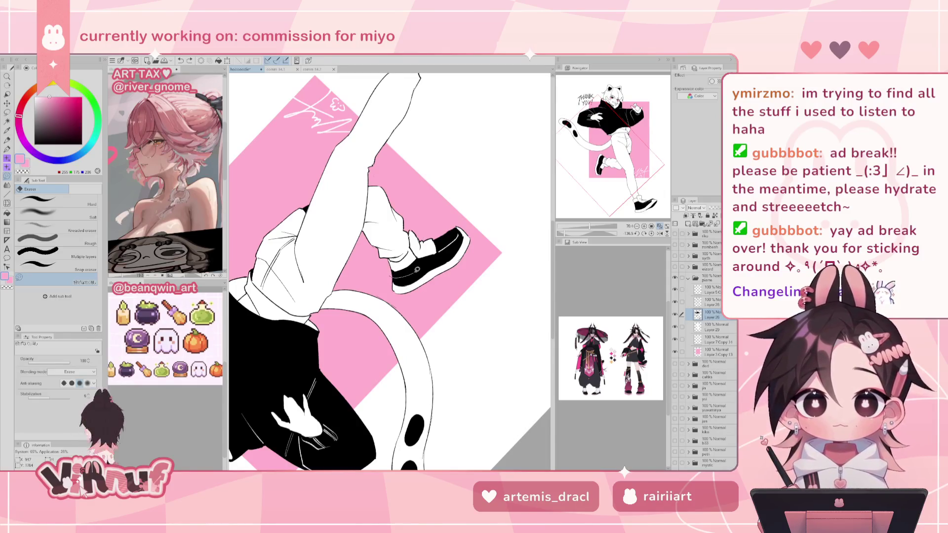
drag(393, 274, 424, 283)
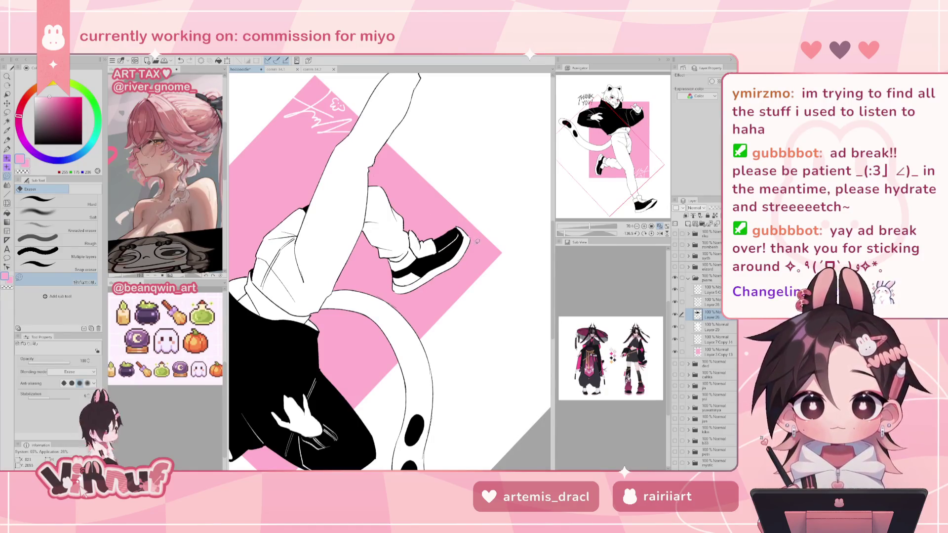
click(651, 232)
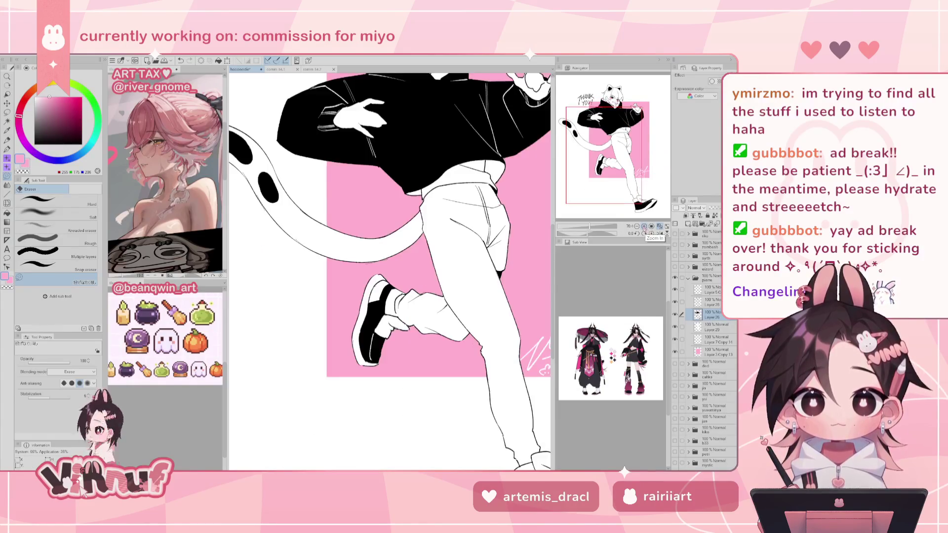
- Erase a thin line into the lower shoe's black fill
drag(501, 321, 502, 254)
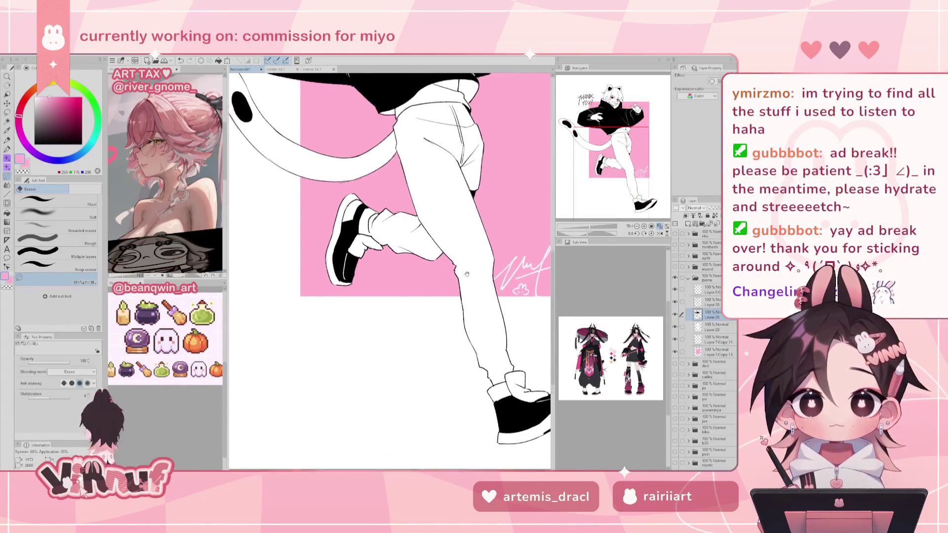
key(p)
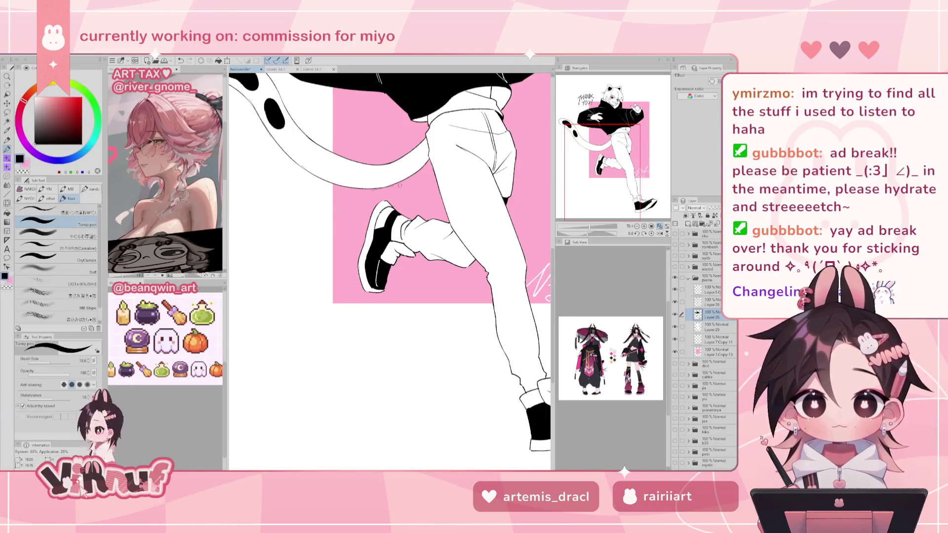
drag(385, 206, 302, 144)
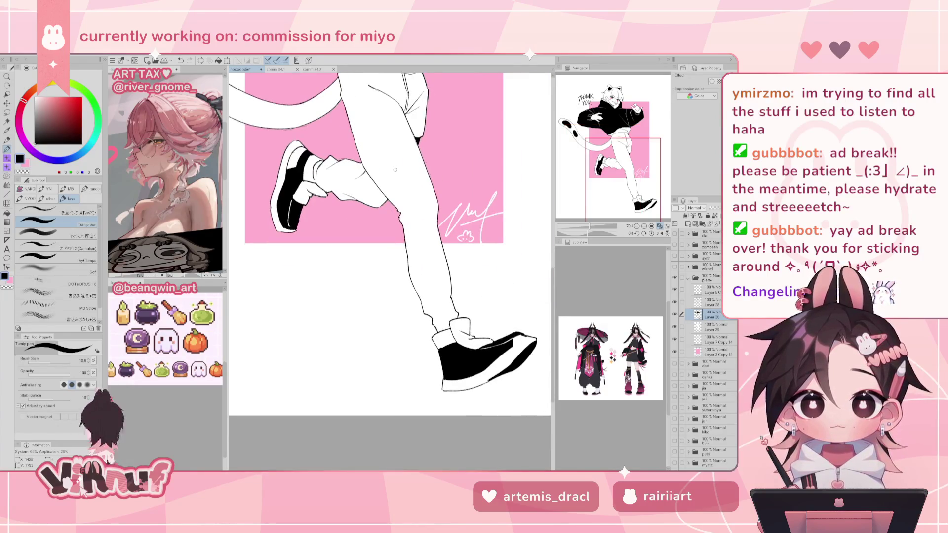
key(e)
drag(474, 327, 453, 312)
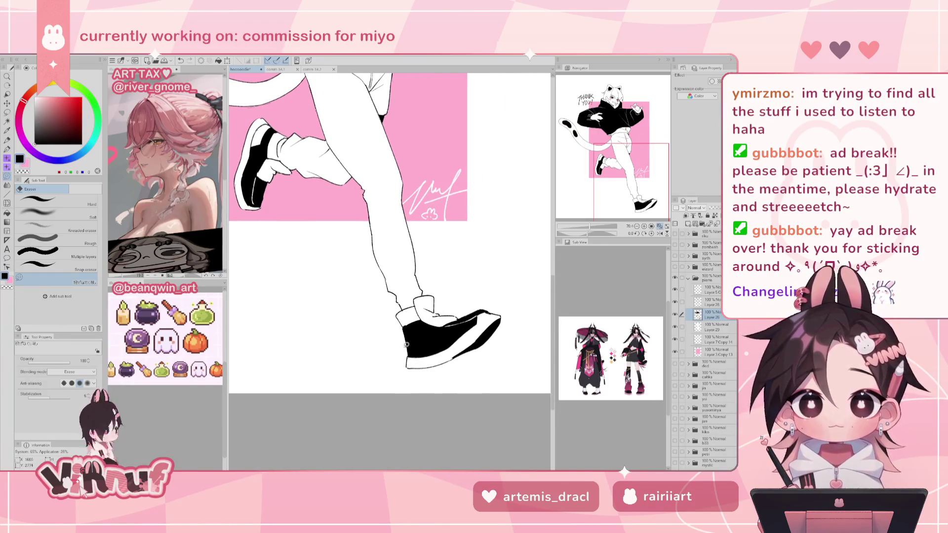
mouse_move(407, 346)
mouse_down()
mouse_move(433, 334)
mouse_move(406, 345)
mouse_move(454, 345)
mouse_move(420, 360)
mouse_move(414, 346)
mouse_up()
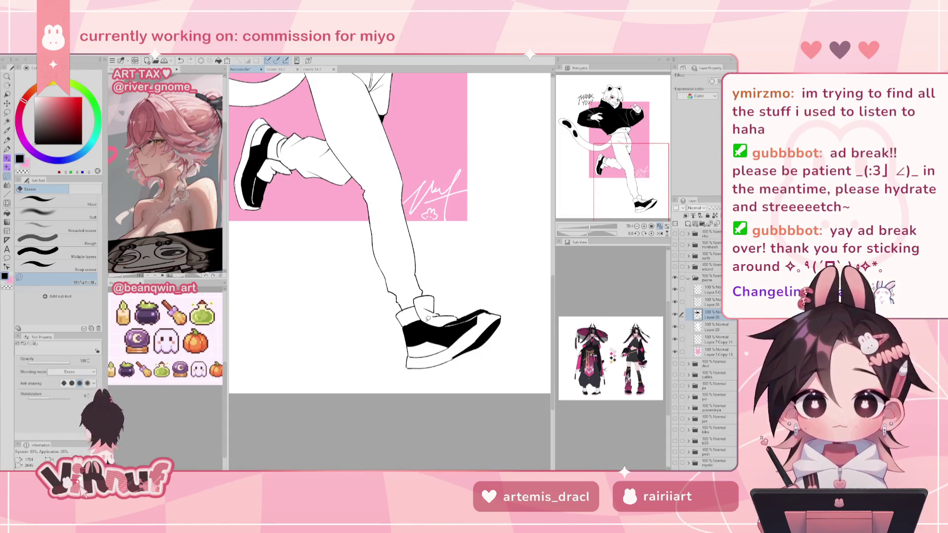
- Discard a trial pen stroke near the sole and sample the background pink
key(p)
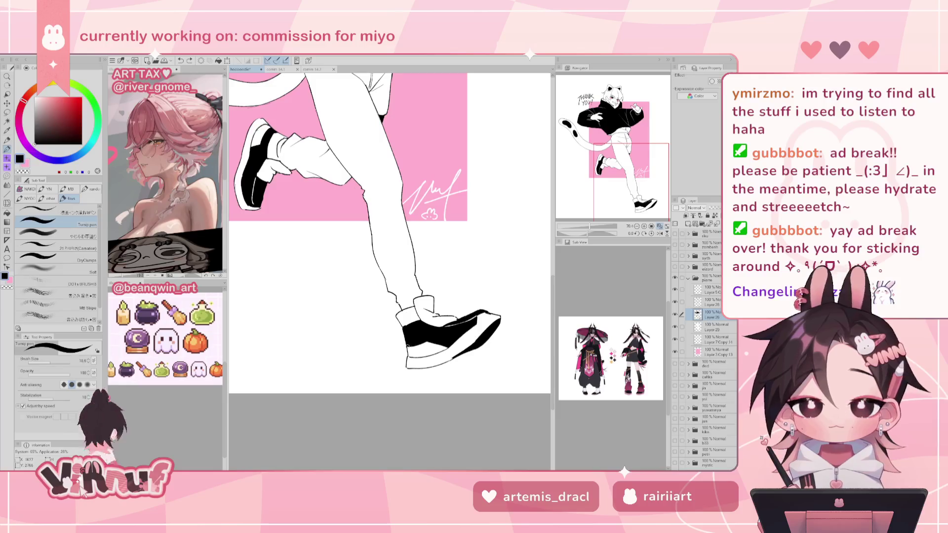
drag(408, 345, 450, 344)
key(ctrl+z)
key(ctrl+z)
key(ctrl+z)
key(ctrl+z)
key(ctrl+z)
key(ctrl+z)
key(ctrl+z)
key(ctrl+z)
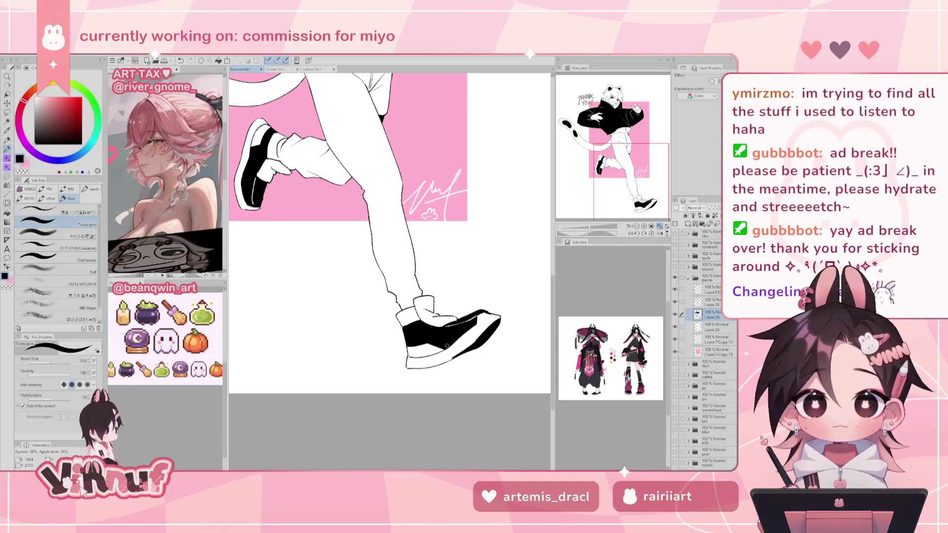
key(ctrl+z)
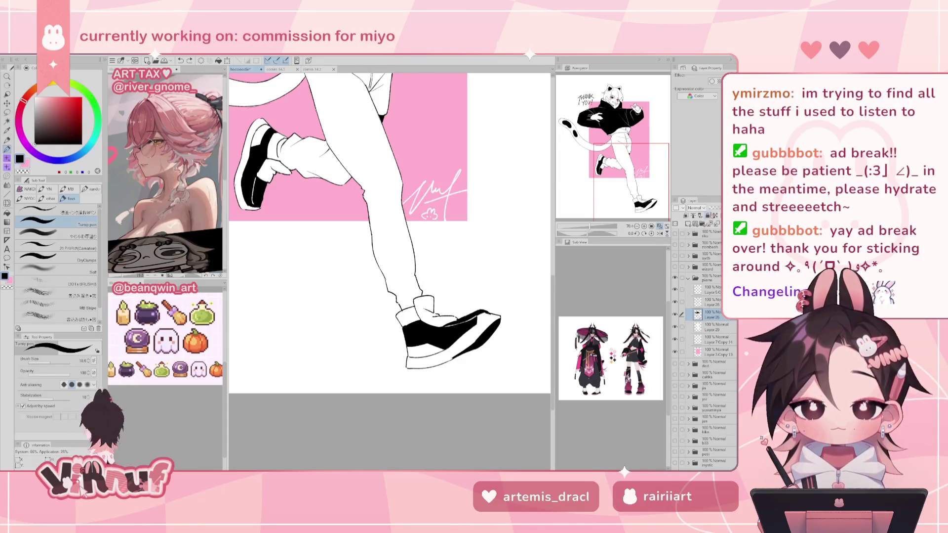
click(716, 215)
alt+click(436, 134)
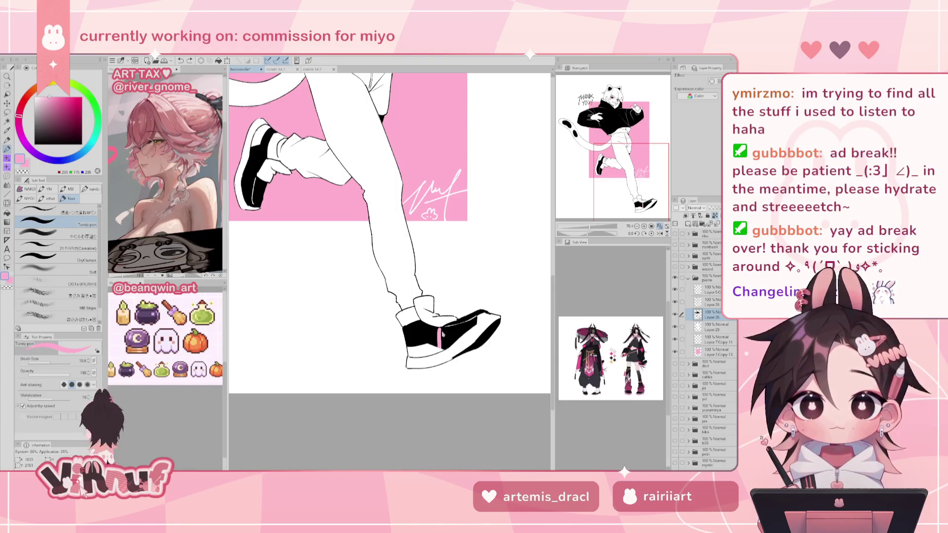
- Paint a pink stripe on the lower black shoe
drag(431, 333, 431, 344)
key(ctrl+z)
key(ctrl+z)
key(ctrl+y)
key(ctrl+z)
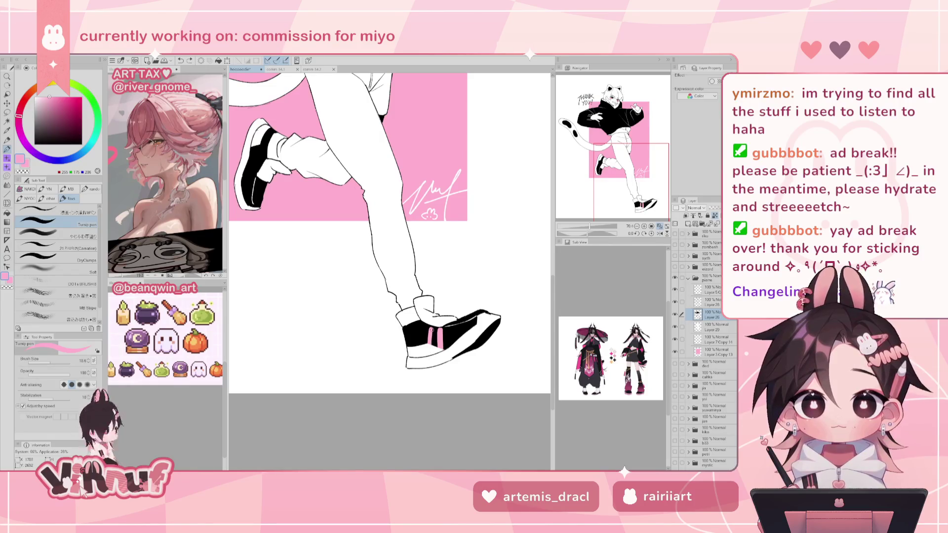
alt+click(424, 321)
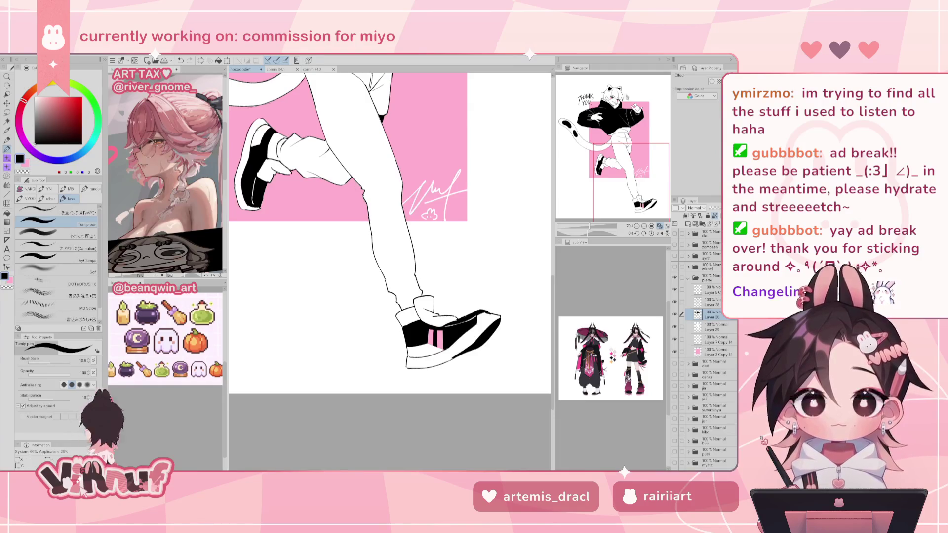
alt+click(431, 340)
- Paint a pink stripe across the raised shoe, then straighten the view and fit the page
drag(588, 233, 561, 231)
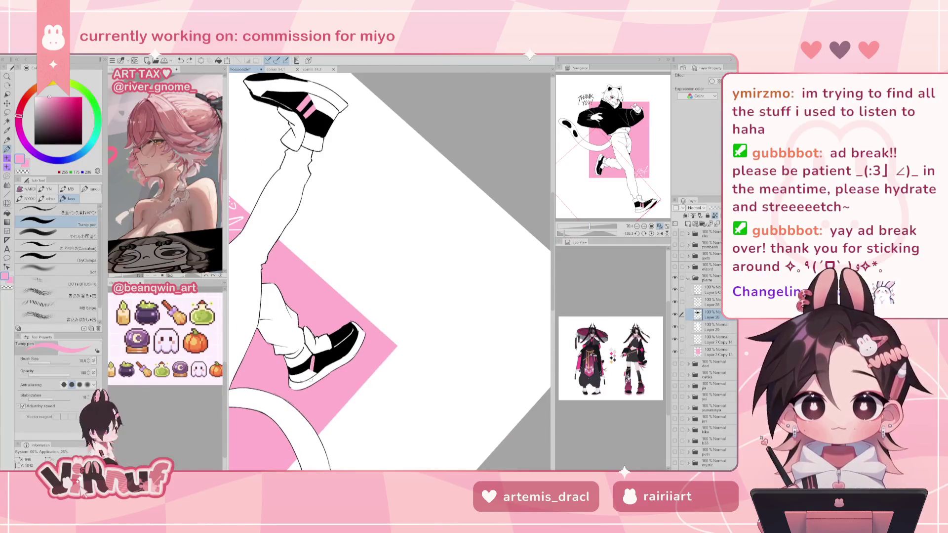
drag(321, 354, 318, 371)
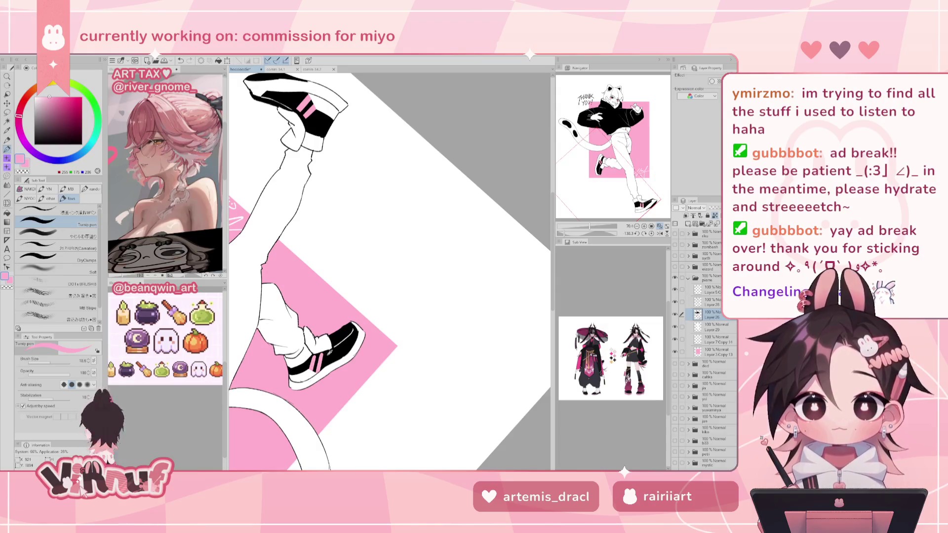
alt+click(327, 354)
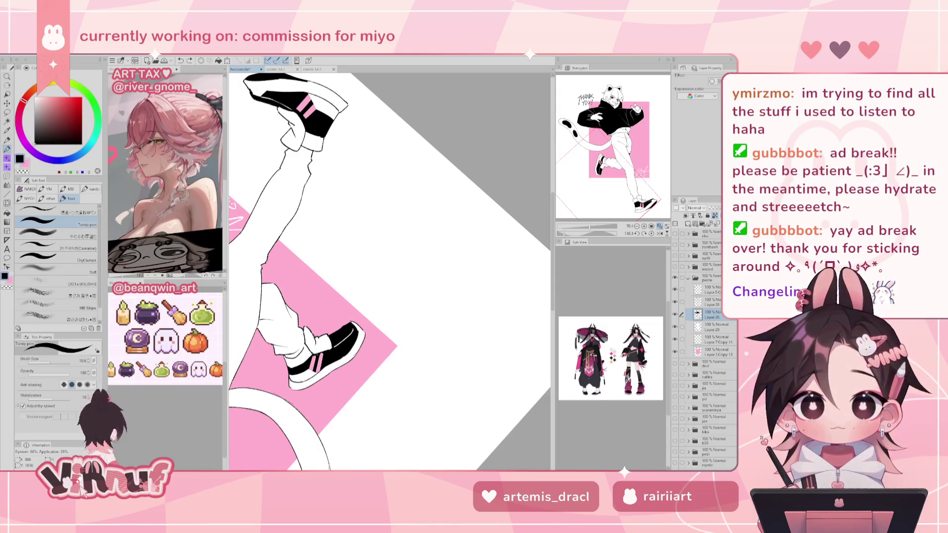
key(ctrl+at)
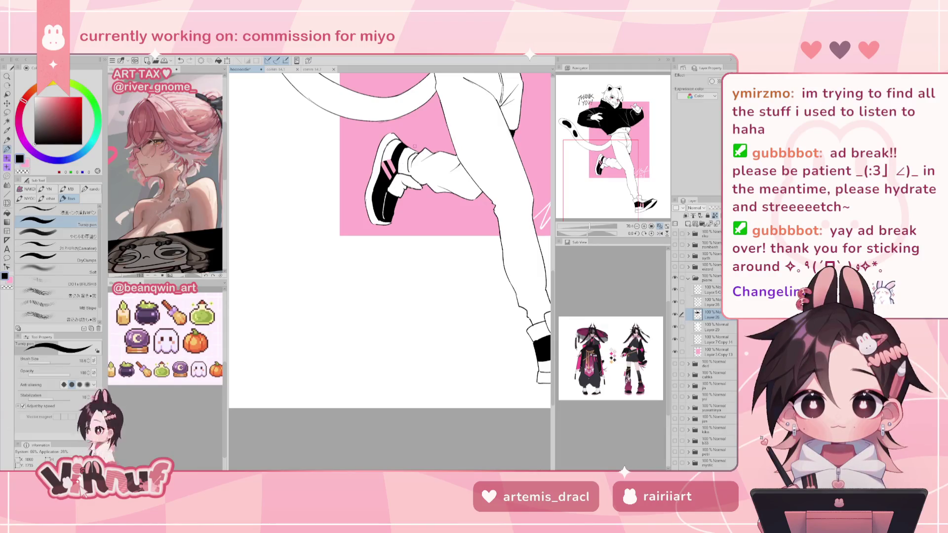
key(ctrl+minus)
key(ctrl+minus)
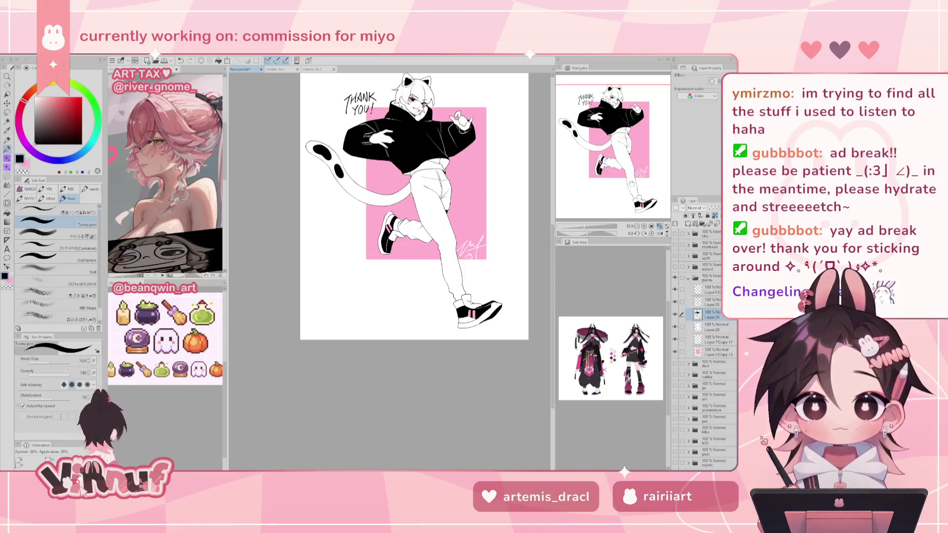
- Delete Layer 26 and zoom in on the character's legs and tail
drag(632, 182, 638, 173)
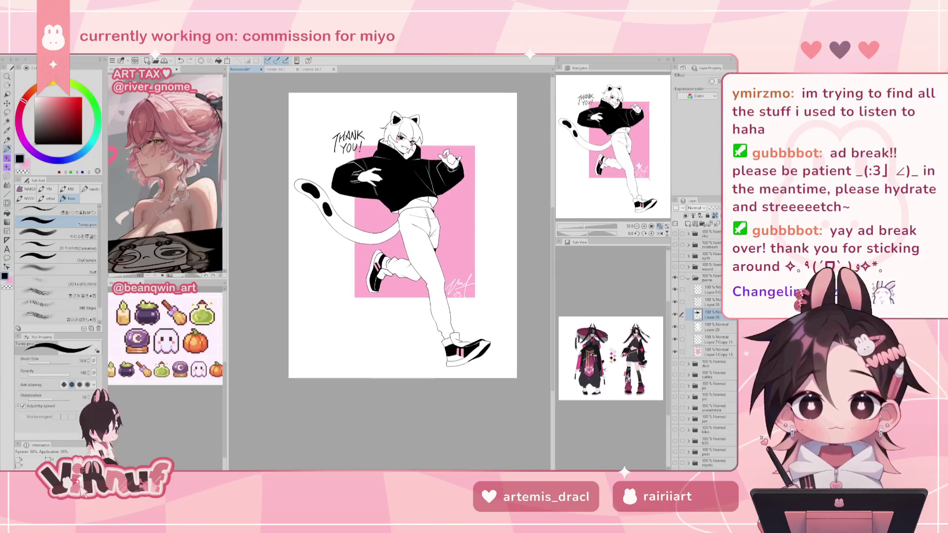
key(ctrl+e)
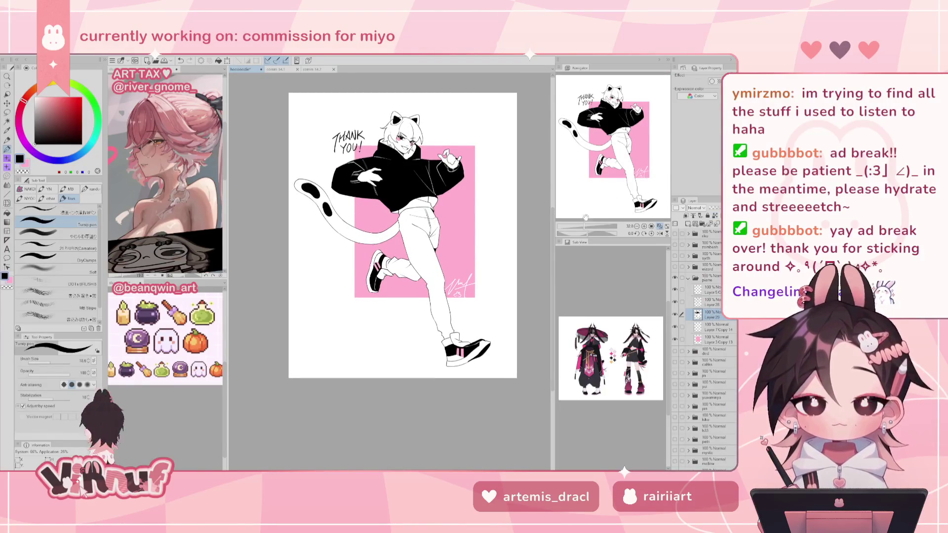
drag(584, 226, 591, 226)
drag(601, 148, 599, 151)
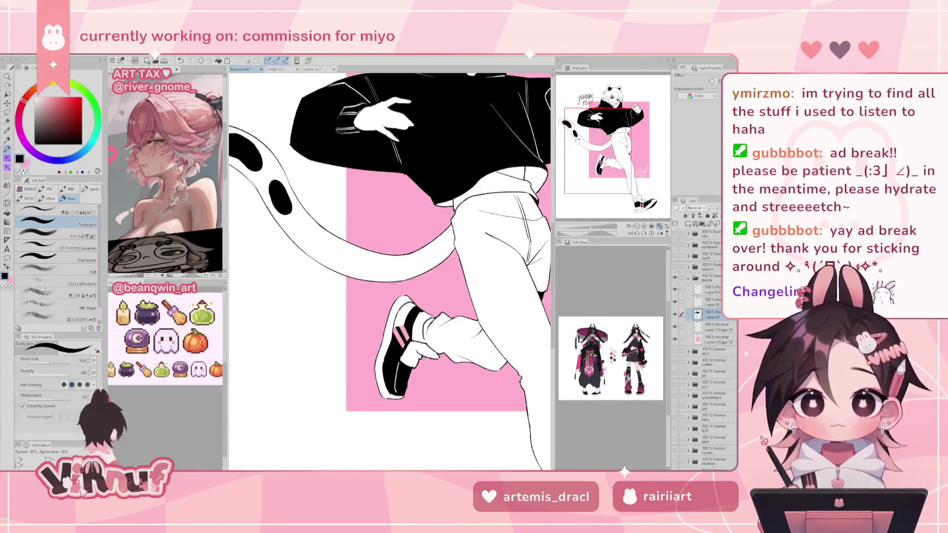
key(e)
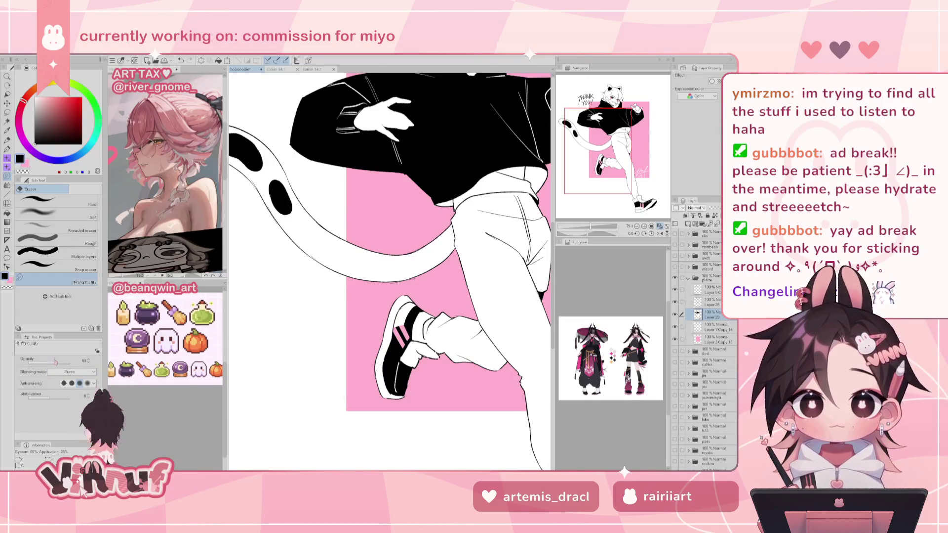
drag(96, 363, 91, 360)
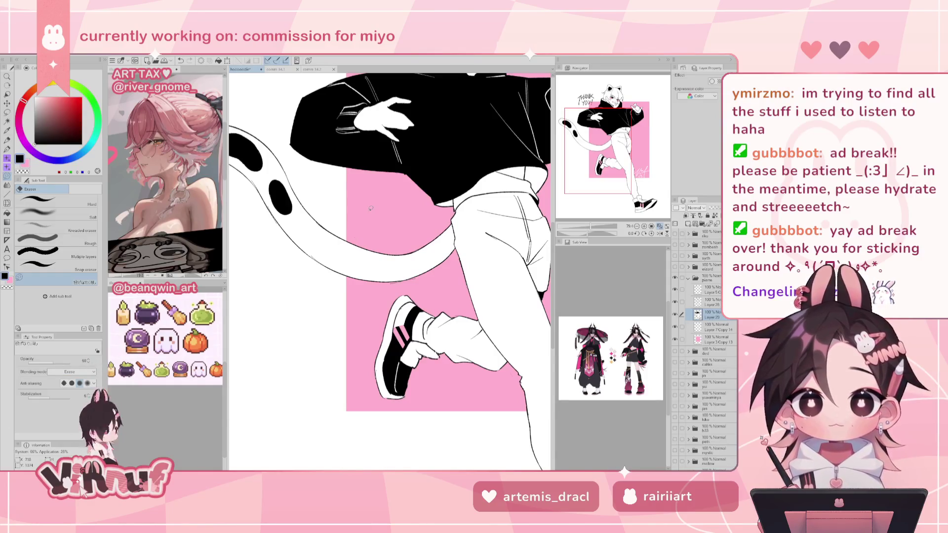
- Fill the tail's underside with light pink at 43% opacity
mouse_move(451, 217)
mouse_down()
mouse_move(358, 231)
mouse_move(452, 232)
mouse_up()
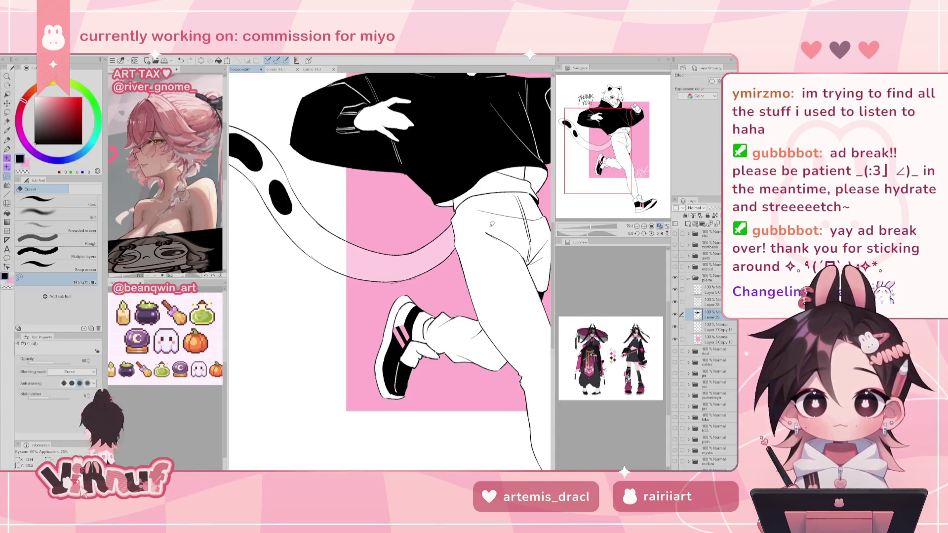
key(ctrl+z)
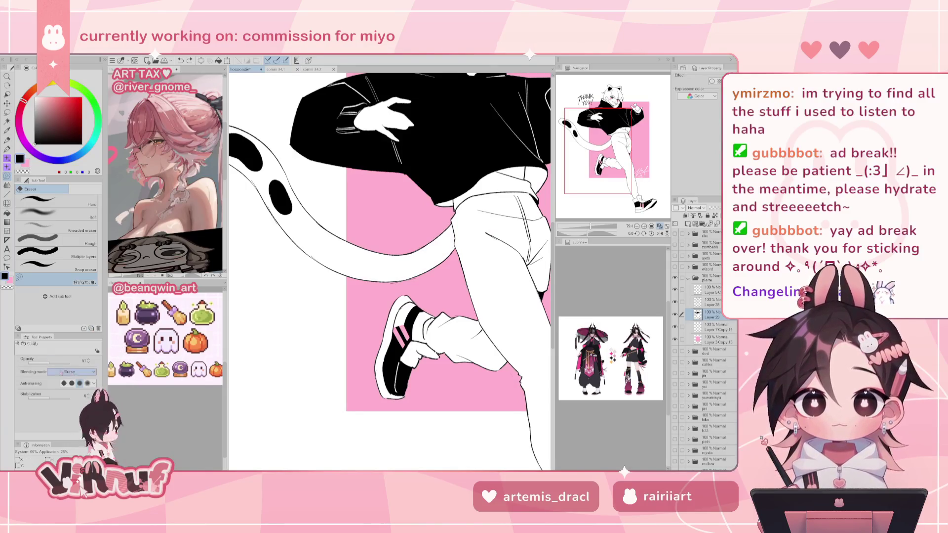
drag(51, 362, 47, 363)
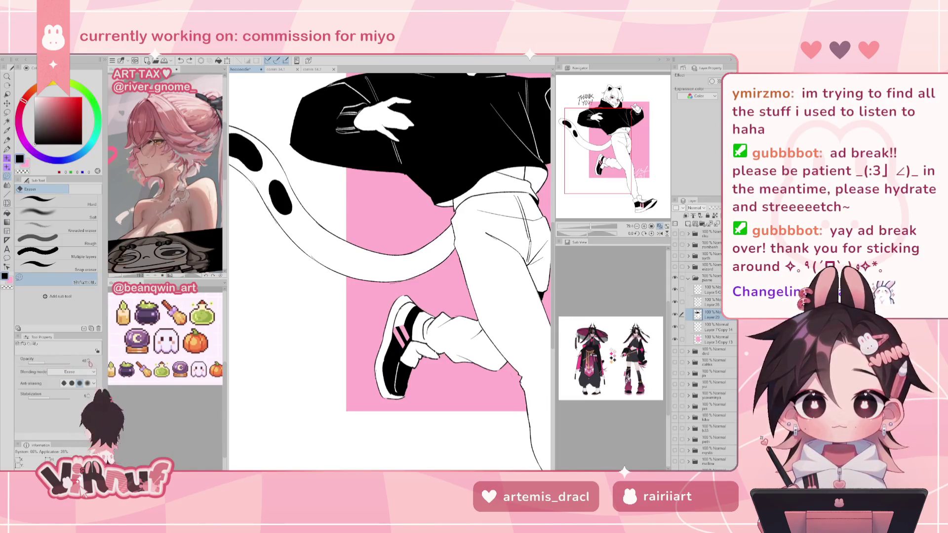
drag(346, 223, 459, 248)
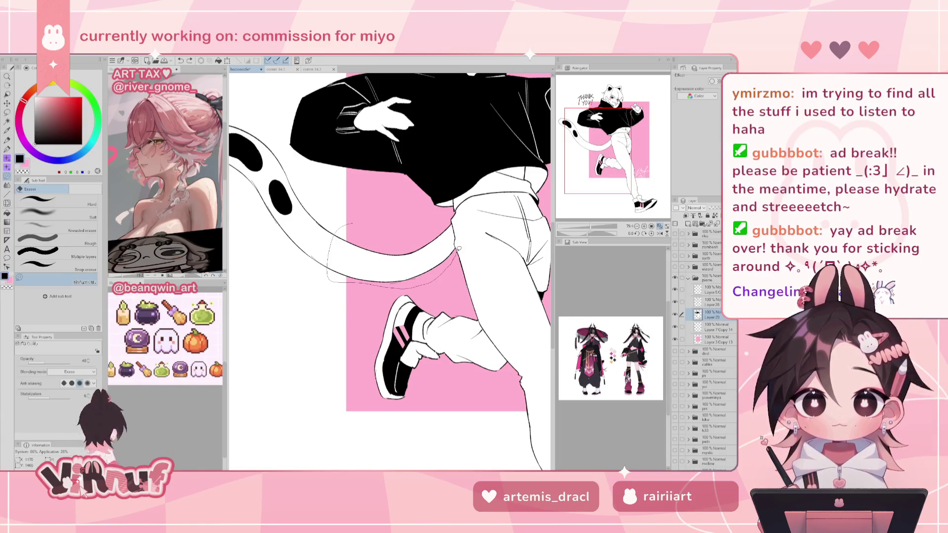
drag(459, 249, 452, 218)
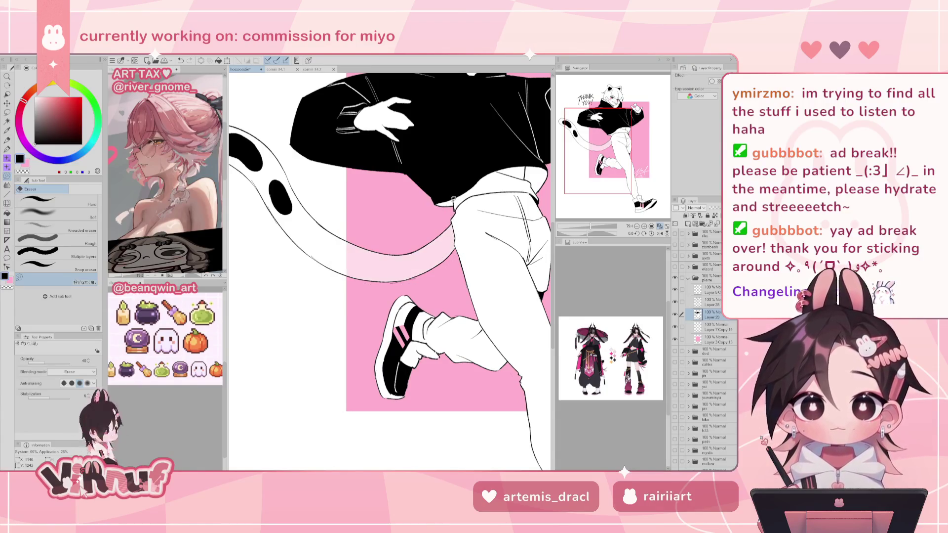
drag(591, 226, 588, 227)
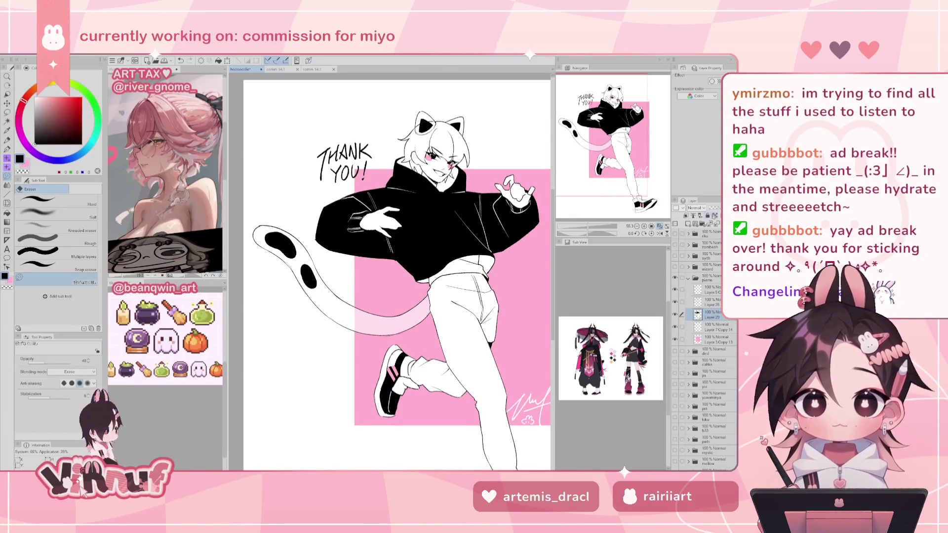
- Switch to the pen with the background pink and zoom out to the whole drawing
key(p)
alt+click(509, 245)
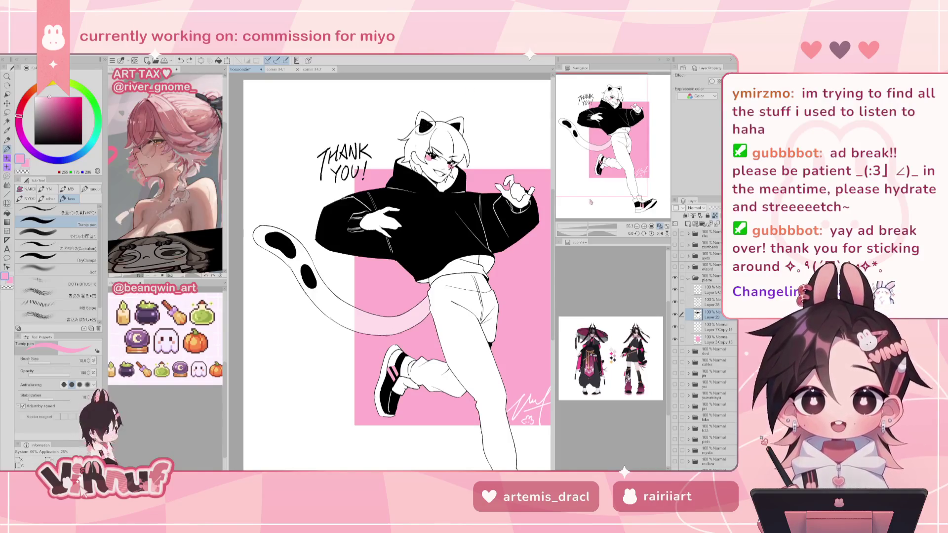
drag(591, 201, 591, 185)
drag(589, 225, 586, 226)
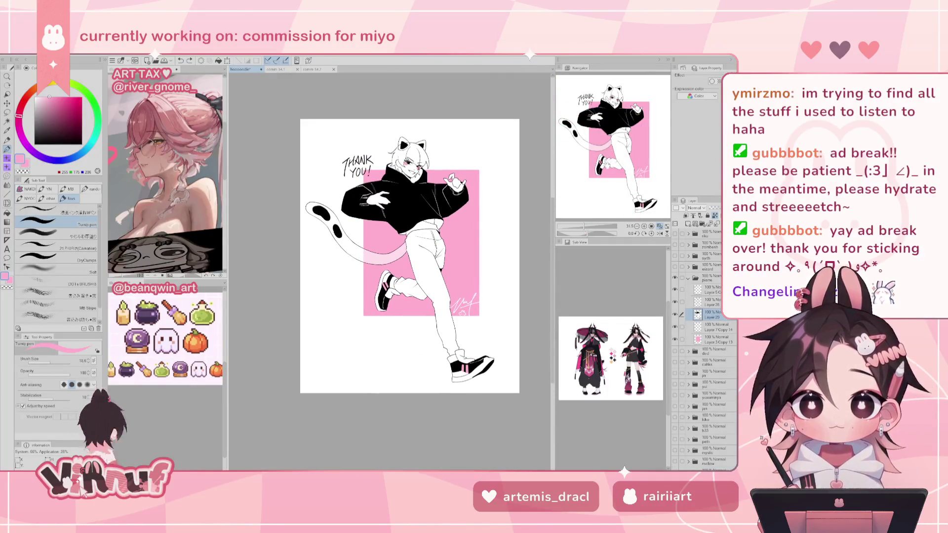
- Mirror the canvas, flip it back, and zoom in on the face and THANK YOU! lettering
key(h)
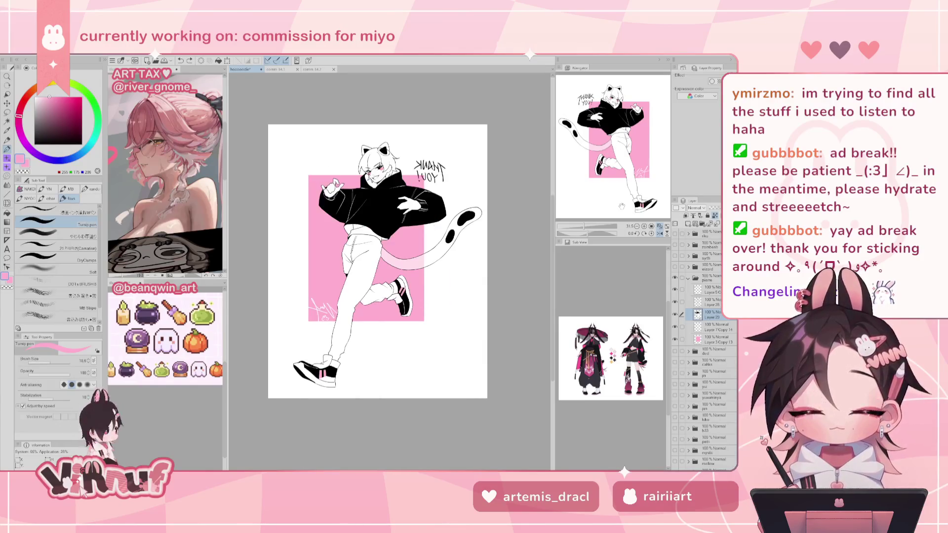
key(h)
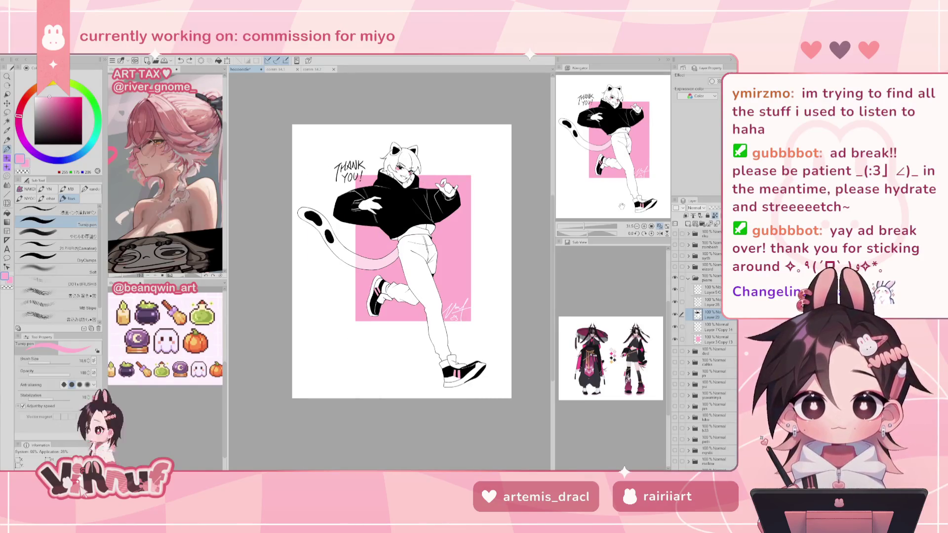
scroll(622, 205, up, 3)
drag(615, 146, 612, 110)
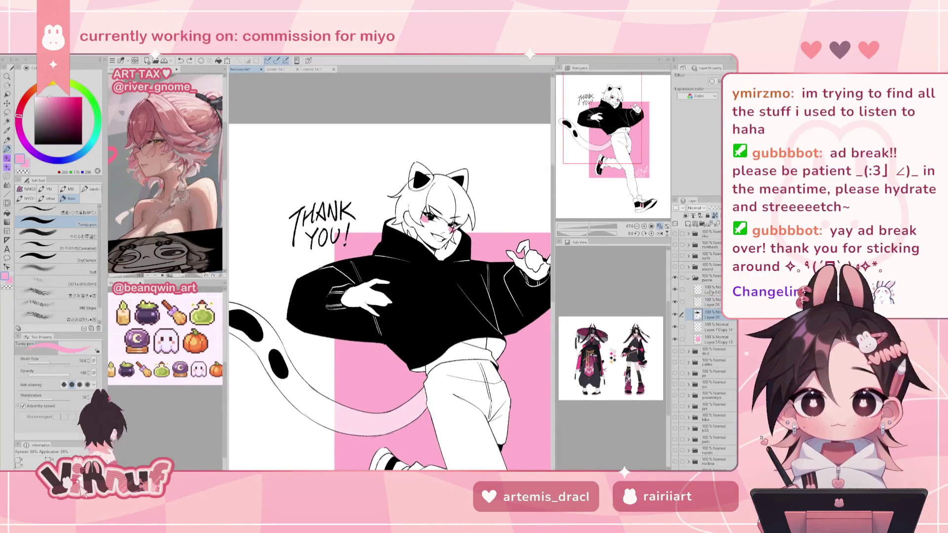
- Sample the tail pink, then tune the drawing colour to a mid-grey in the colour square
alt+click(344, 418)
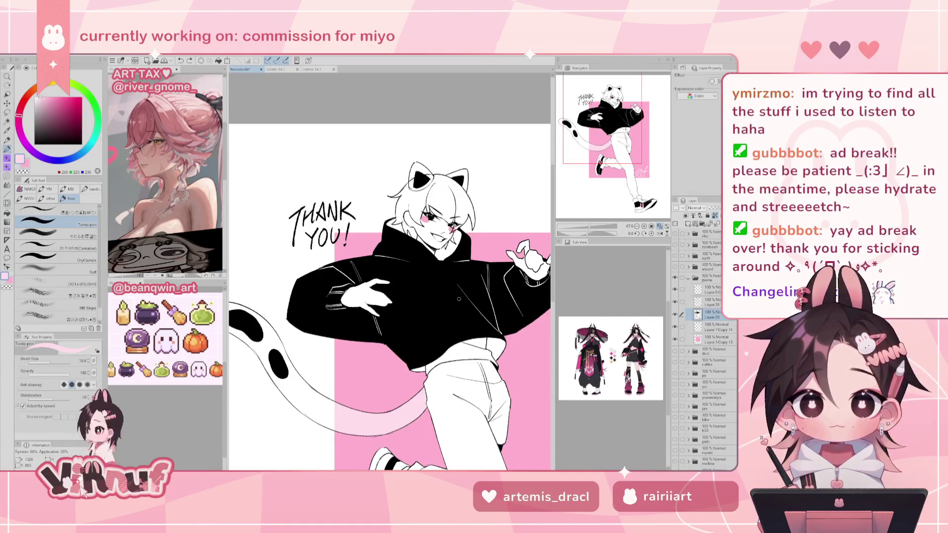
click(34, 120)
click(35, 125)
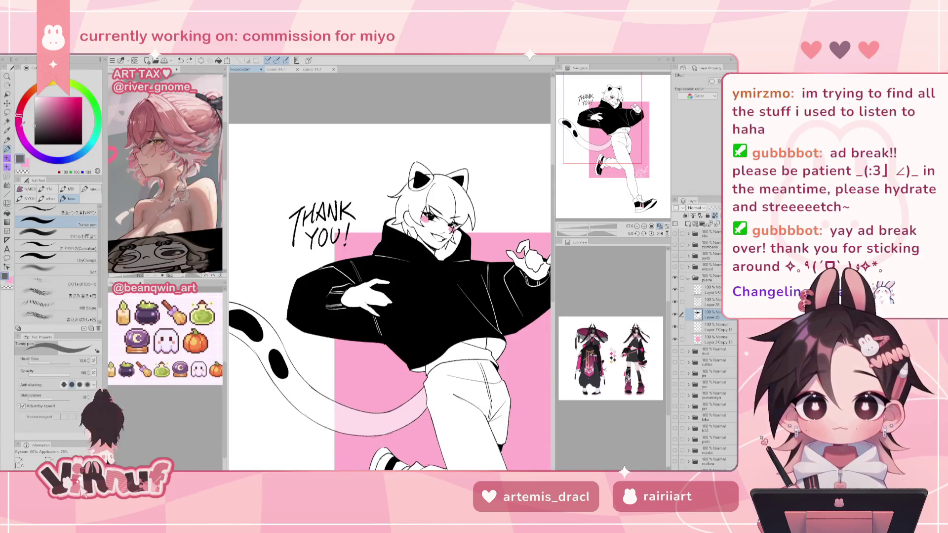
click(34, 121)
click(35, 125)
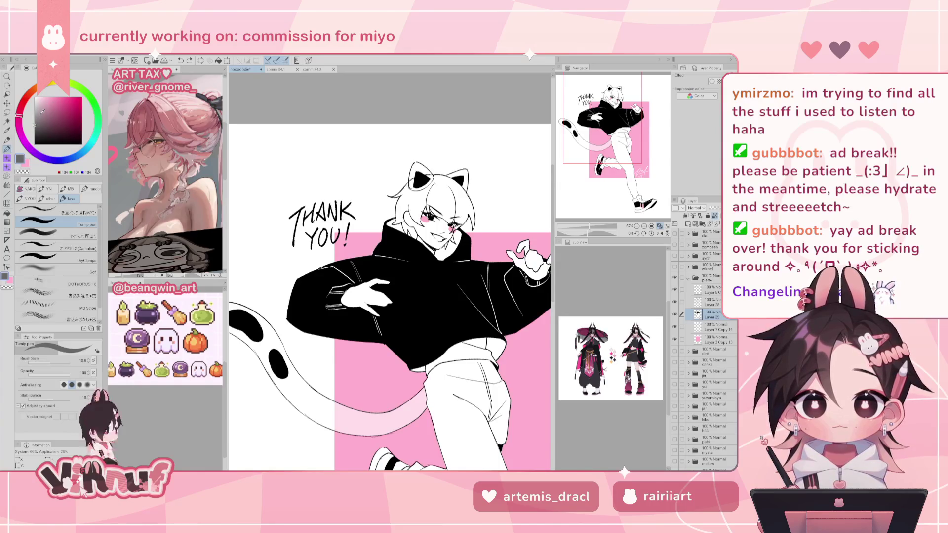
- Make Layer 28 the working layer, zoom in, and pick a slightly lighter grey
click(714, 302)
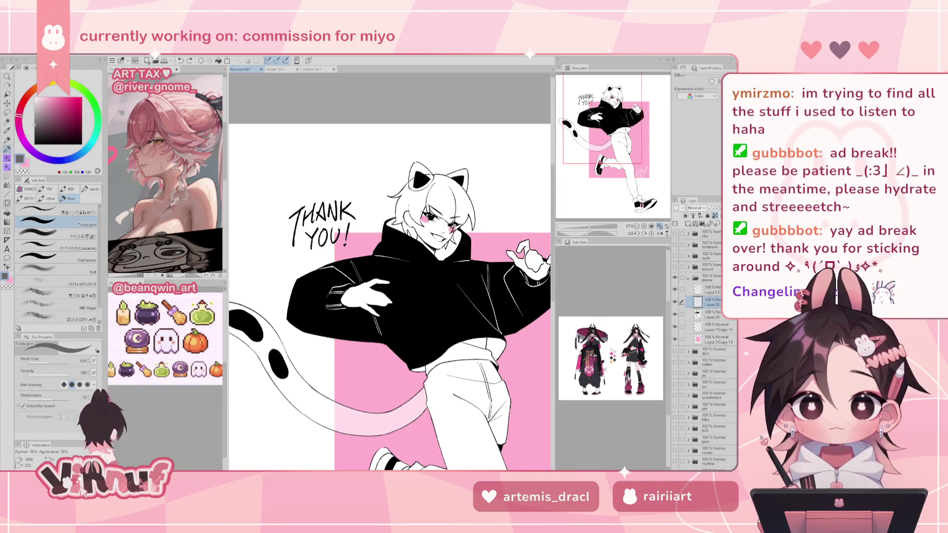
scroll(595, 82, up, 5)
click(34, 119)
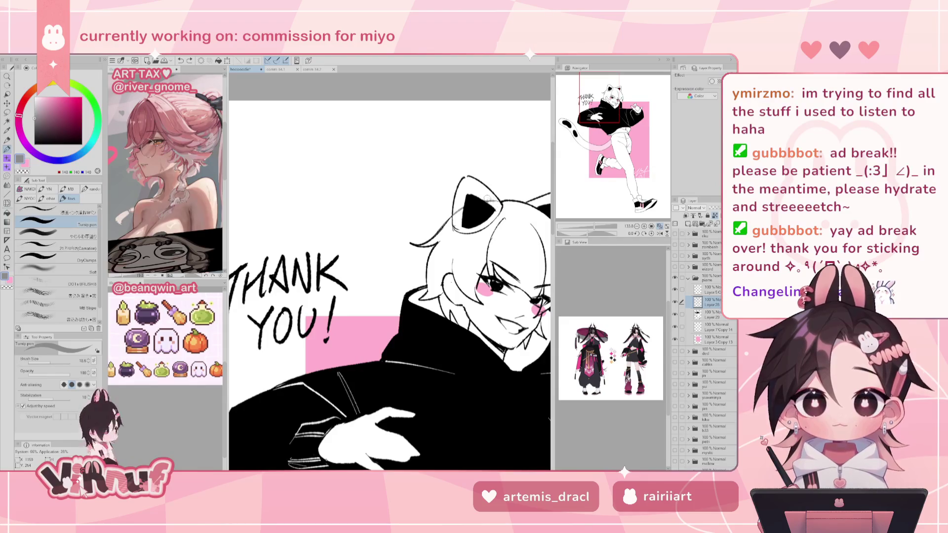
- Fit the hoodie illustration to the window, mirror it and flip back, then nudge the view right
click(661, 225)
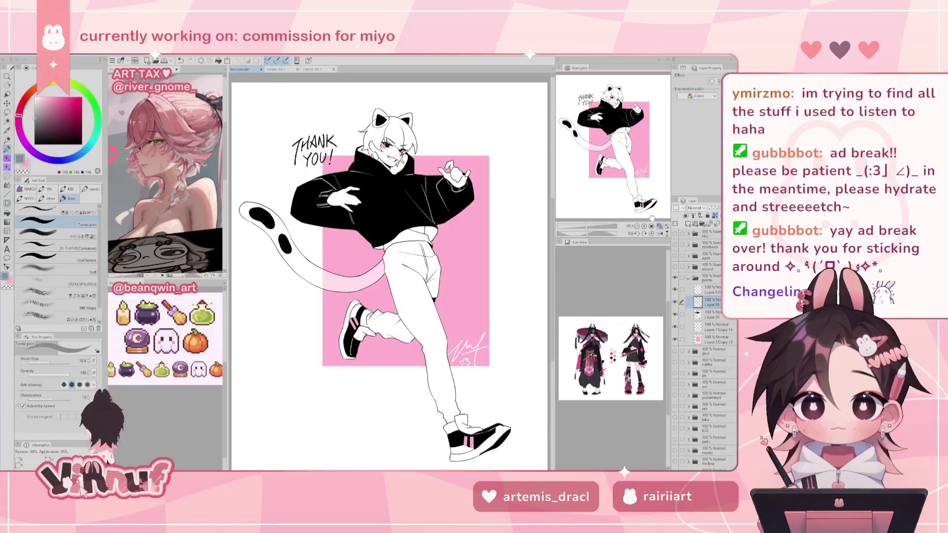
key(h)
click(661, 233)
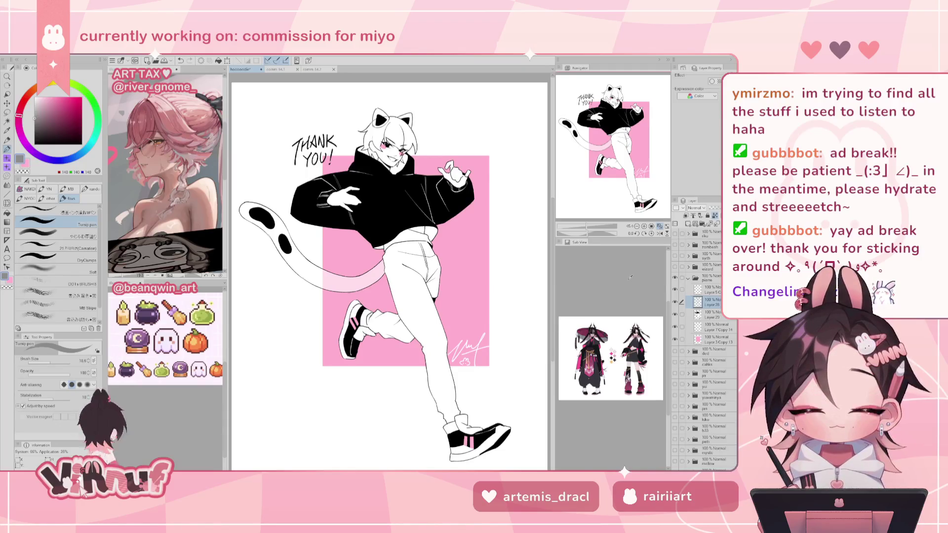
drag(390, 271, 406, 272)
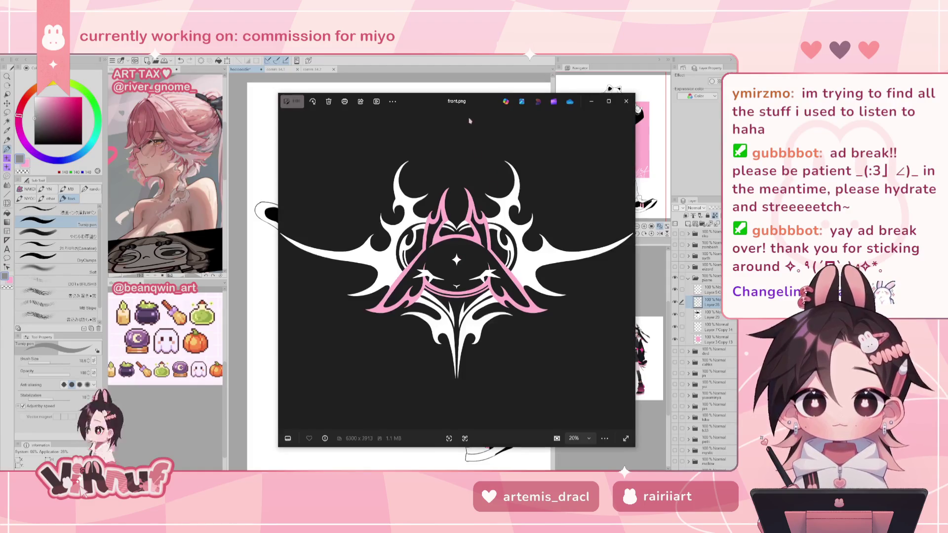
- Close the front.png preview and return to the commission drawing
click(626, 103)
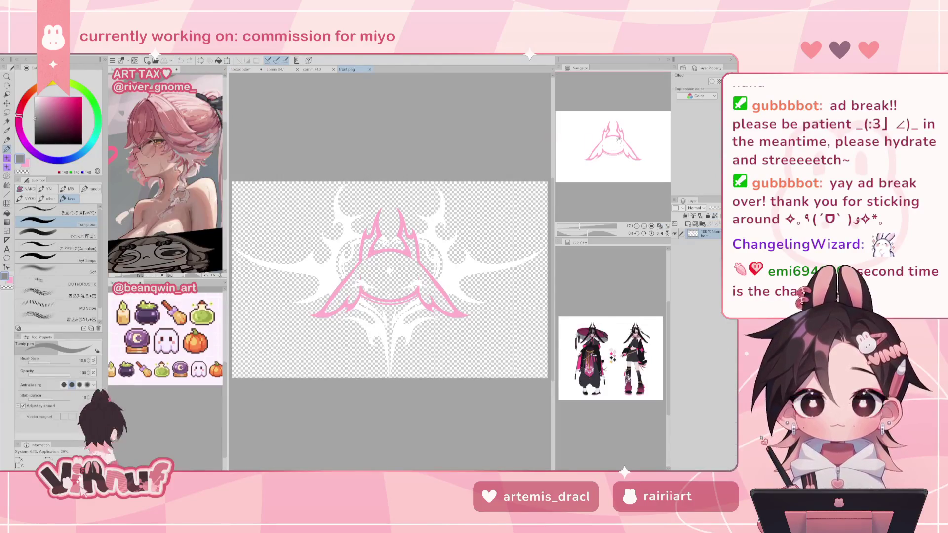
click(240, 69)
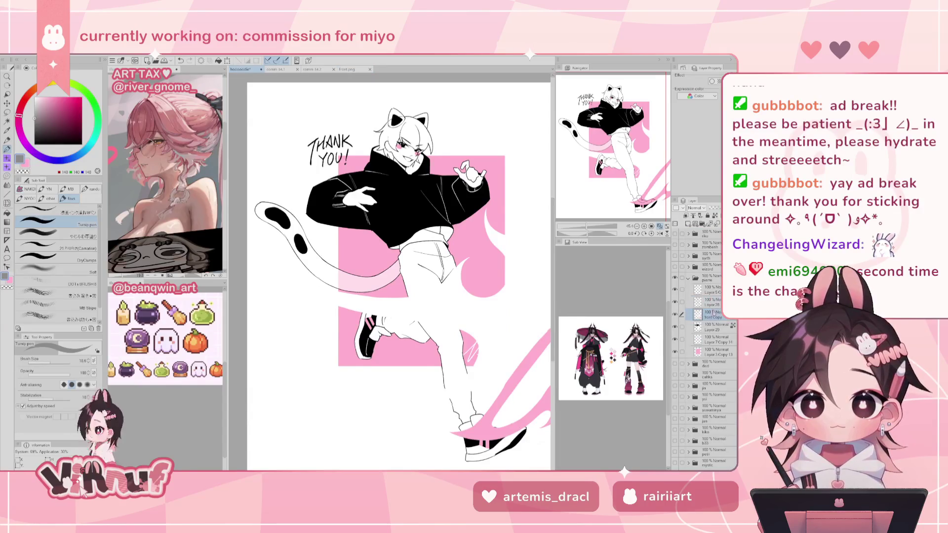
- Dismiss the cut prompt, then scale the front emblem down with Ctrl+T and centre it on the hoodie chest
key(ctrl+x)
click(395, 207)
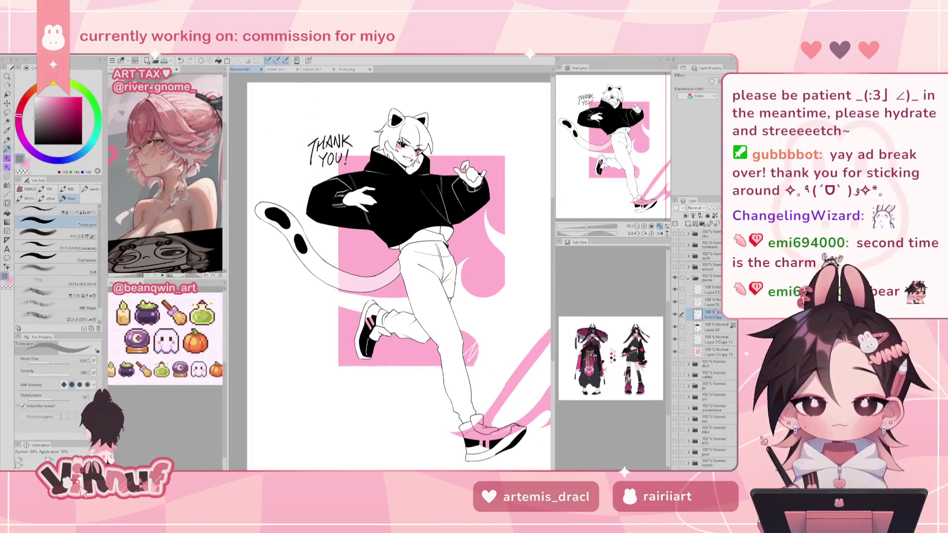
key(ctrl+t)
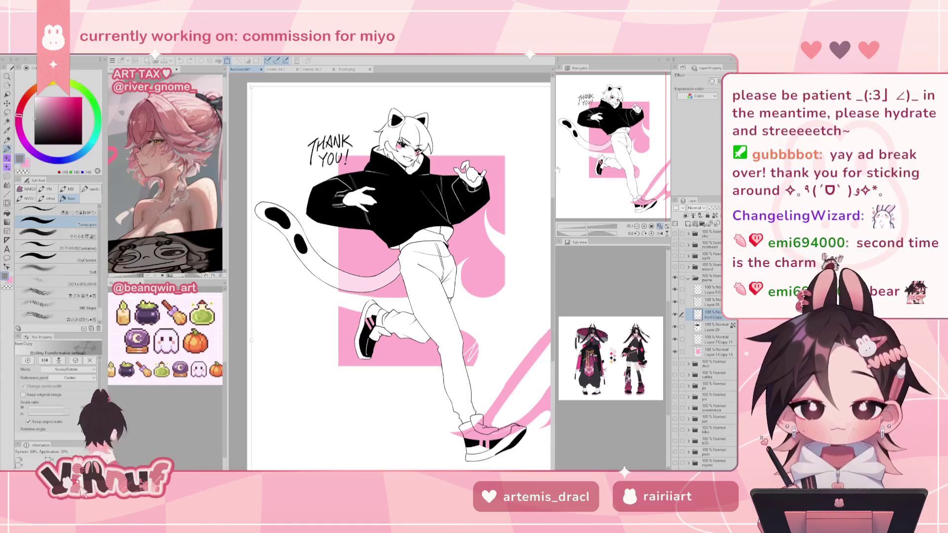
drag(252, 87, 234, 191)
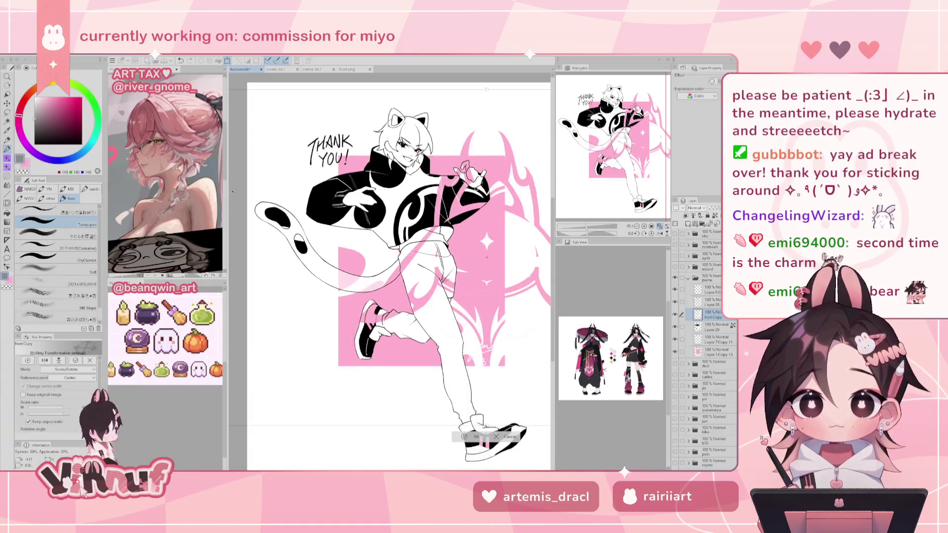
mouse_move(487, 257)
mouse_down()
mouse_move(449, 217)
mouse_move(437, 178)
mouse_up()
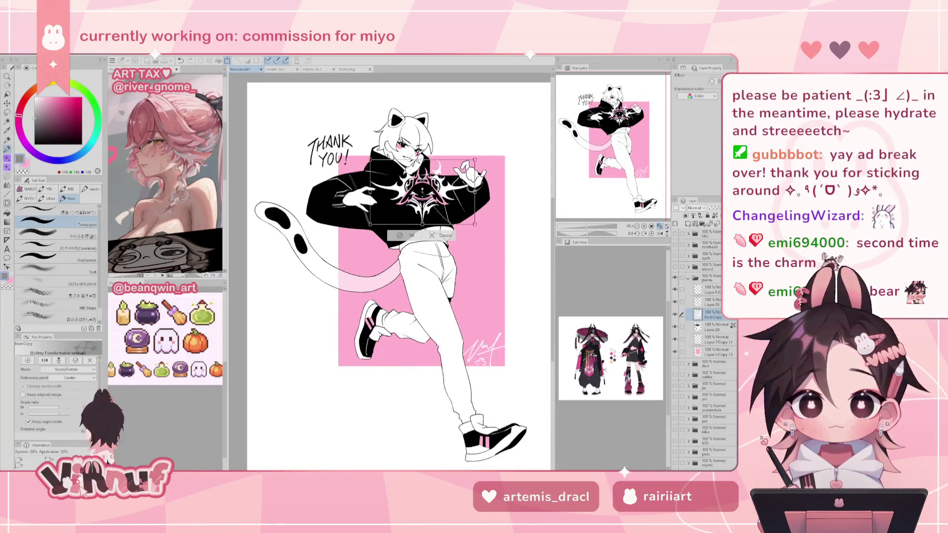
scroll(442, 179, up, 5)
drag(530, 231, 468, 308)
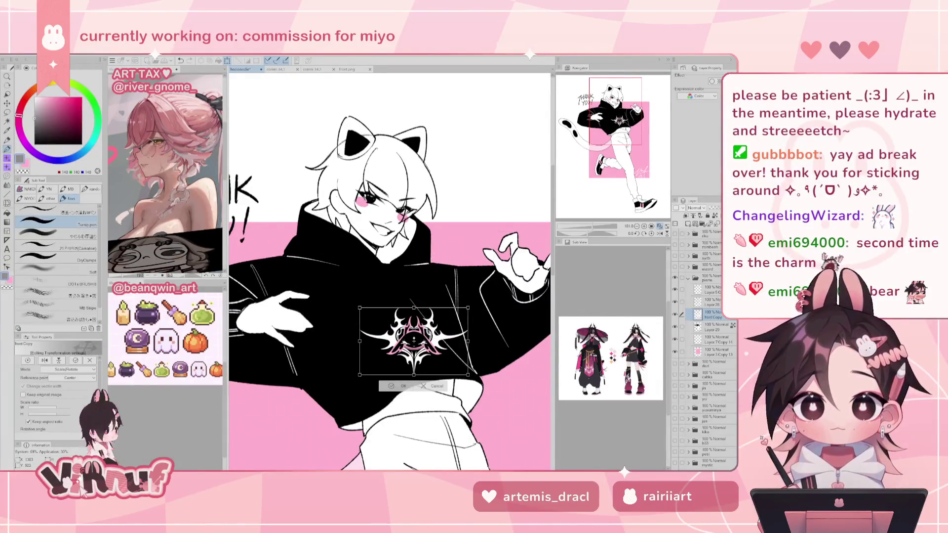
mouse_move(440, 348)
mouse_down()
mouse_move(416, 324)
mouse_move(408, 343)
mouse_move(425, 328)
mouse_up()
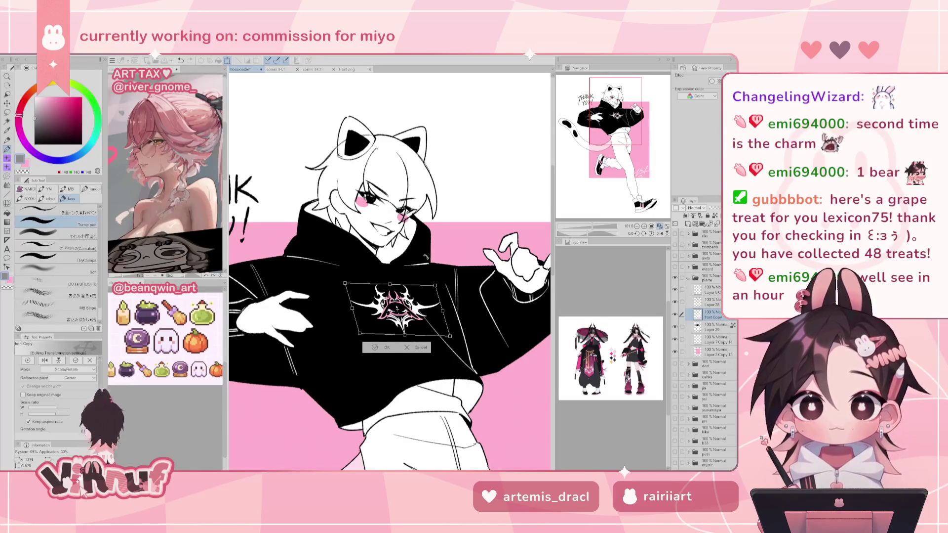
drag(396, 309, 392, 308)
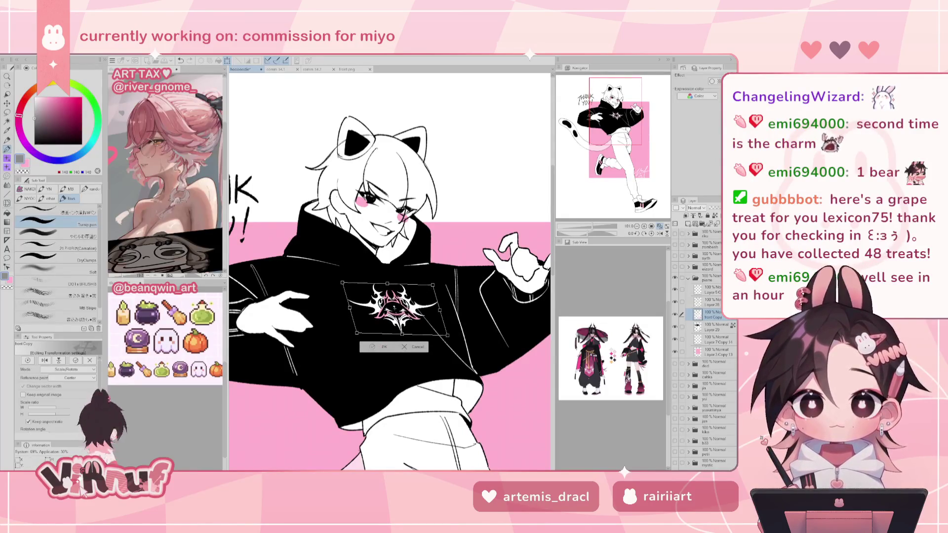
click(384, 347)
- Set the Liquify brush size to about 358 and fit the whole illustration in view
key(j)
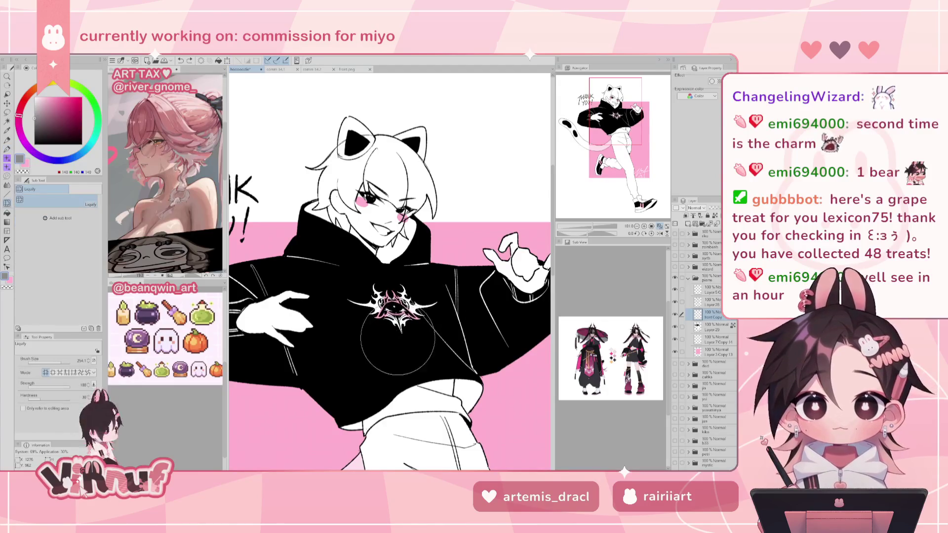
drag(399, 339, 411, 294)
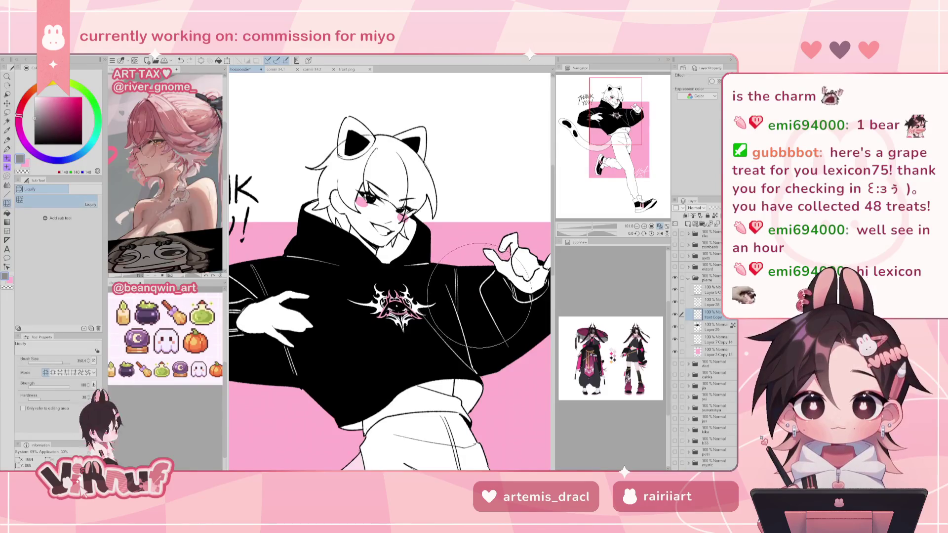
key(ctrl+0)
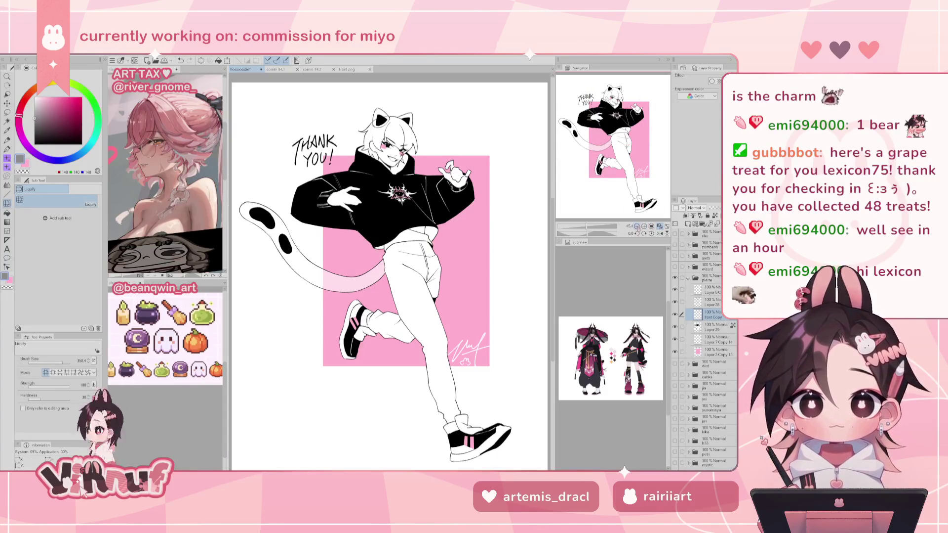
- Mirror the canvas and adjust the view to check the finished hoodie piece
key(h)
key(h)
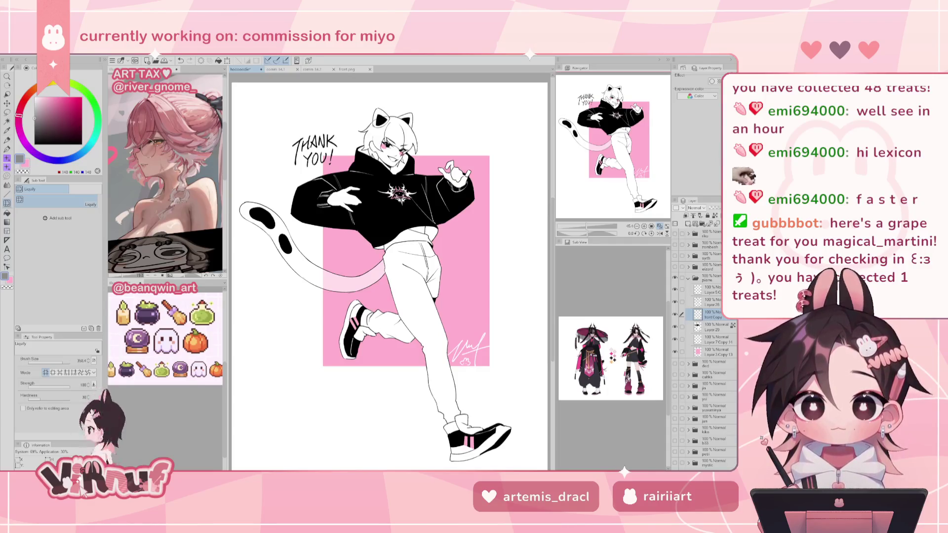
drag(387, 272, 380, 268)
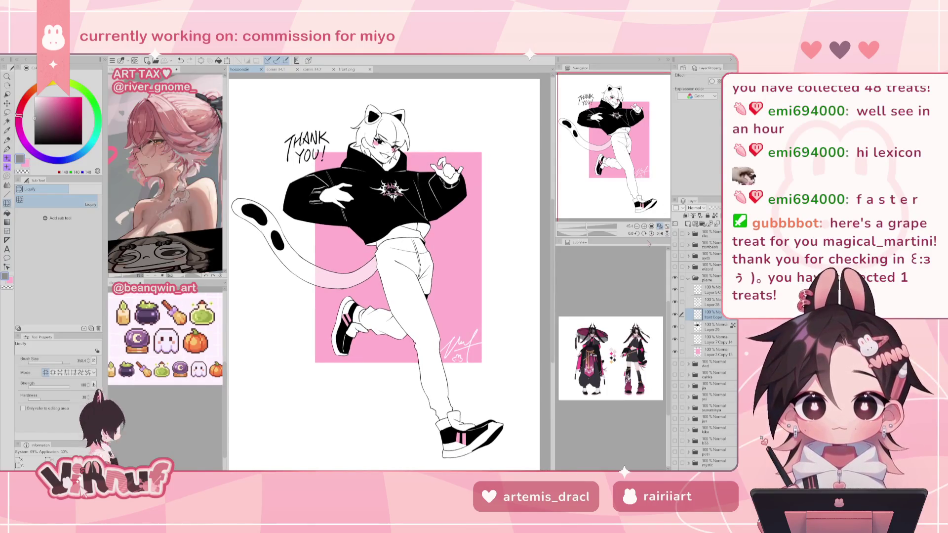
click(659, 230)
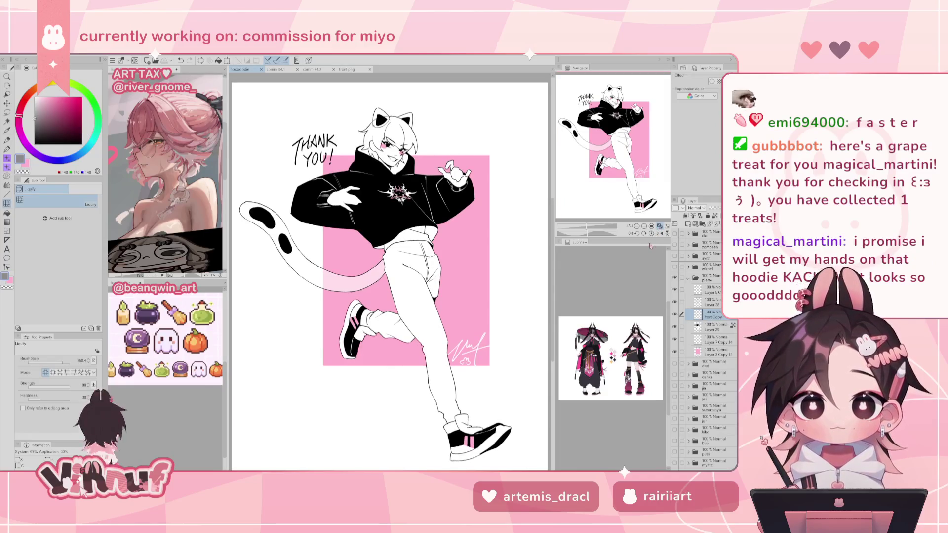
click(660, 233)
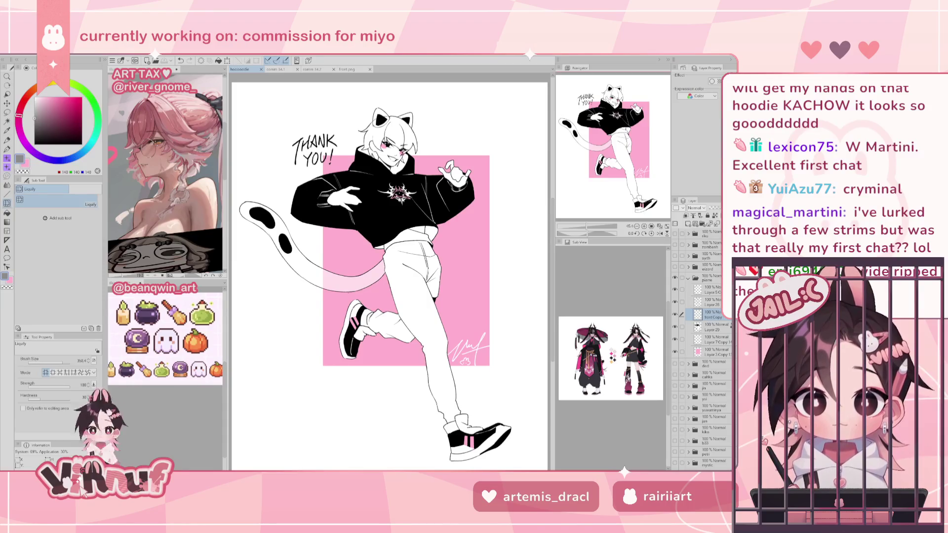
- Review the artwork zoomed out, delete the front Copy layer, and collapse the pierre folder
key(ctrl+minus)
key(ctrl+minus)
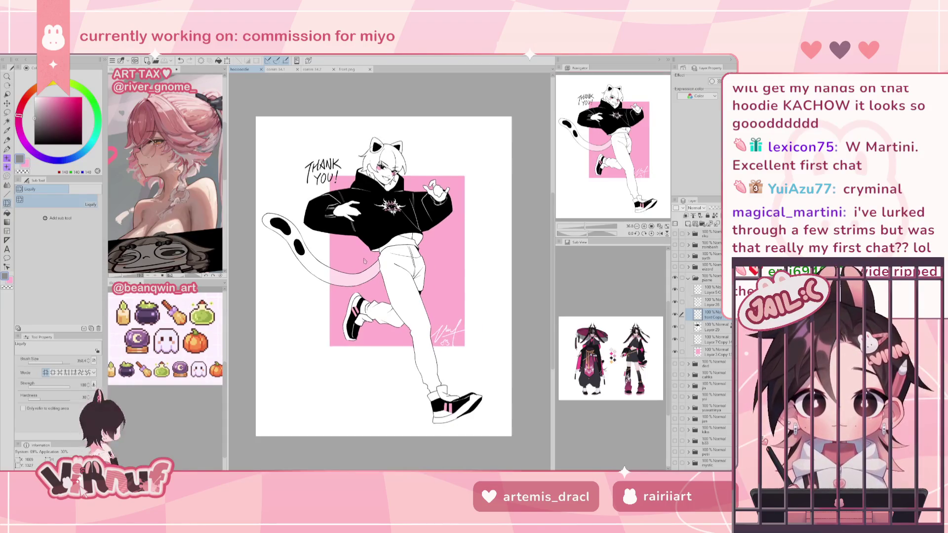
key(ctrl+minus)
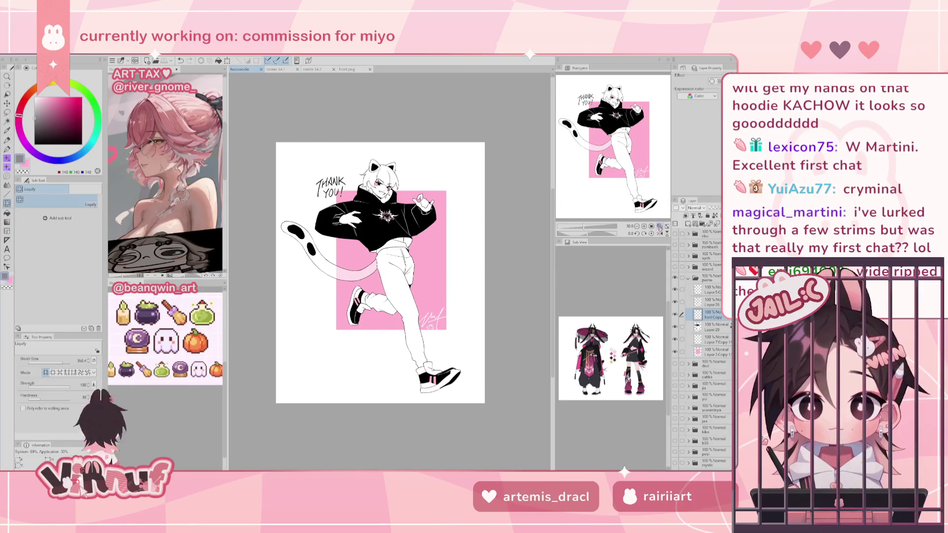
click(660, 226)
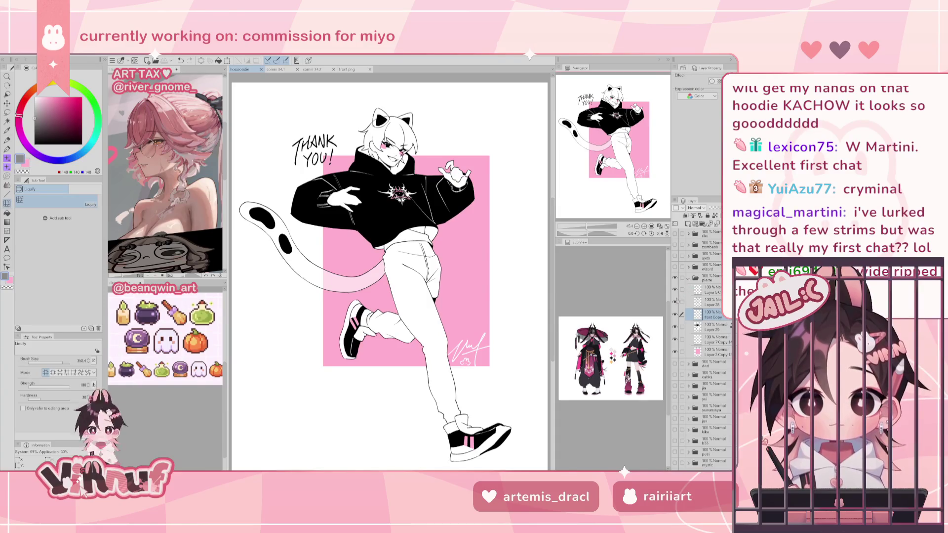
key(ctrl+e)
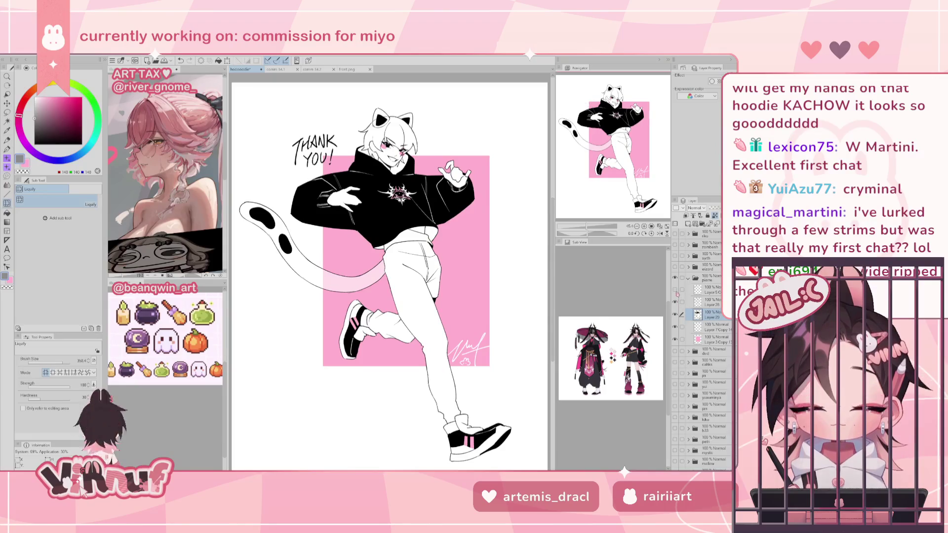
click(688, 277)
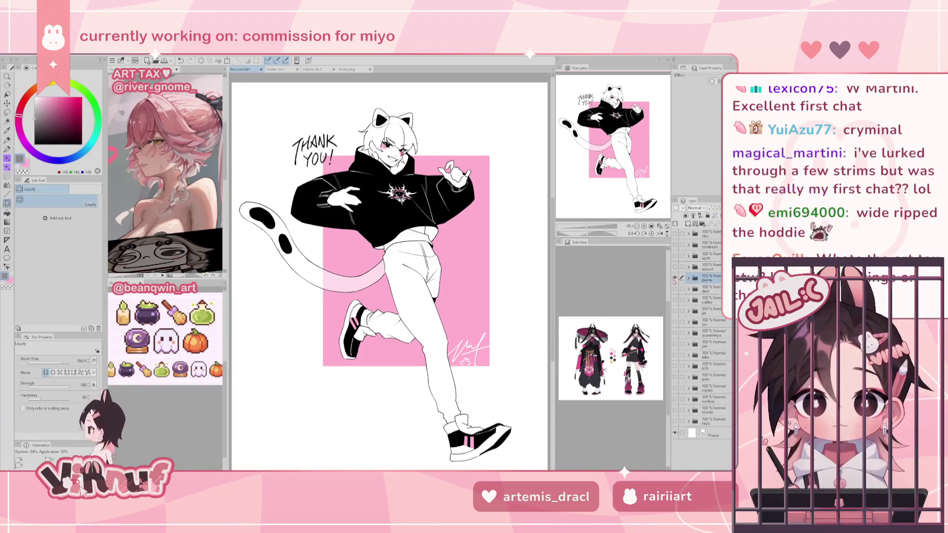
click(675, 278)
click(676, 288)
click(675, 300)
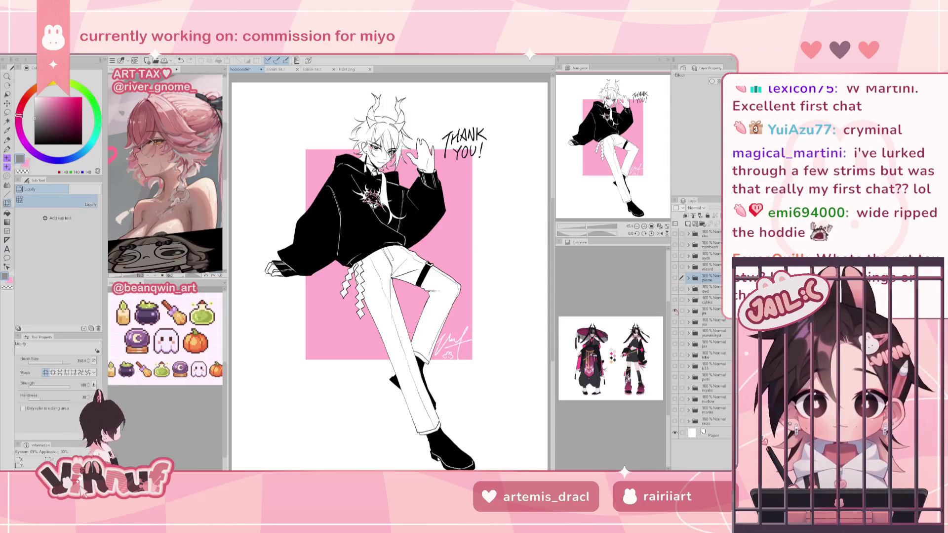
click(676, 310)
click(675, 332)
click(675, 332)
click(675, 343)
click(675, 354)
click(675, 364)
click(676, 364)
click(676, 375)
click(675, 386)
click(676, 397)
click(676, 397)
click(675, 408)
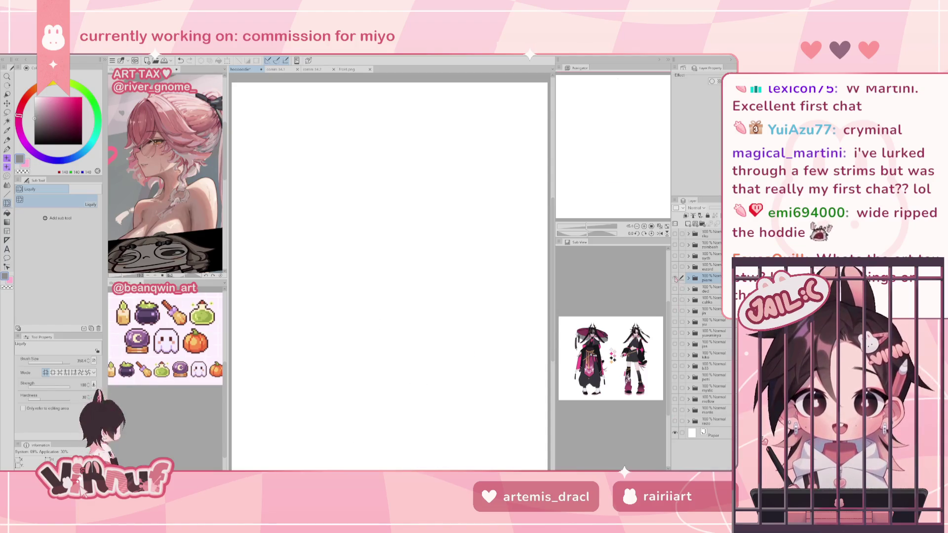
click(675, 277)
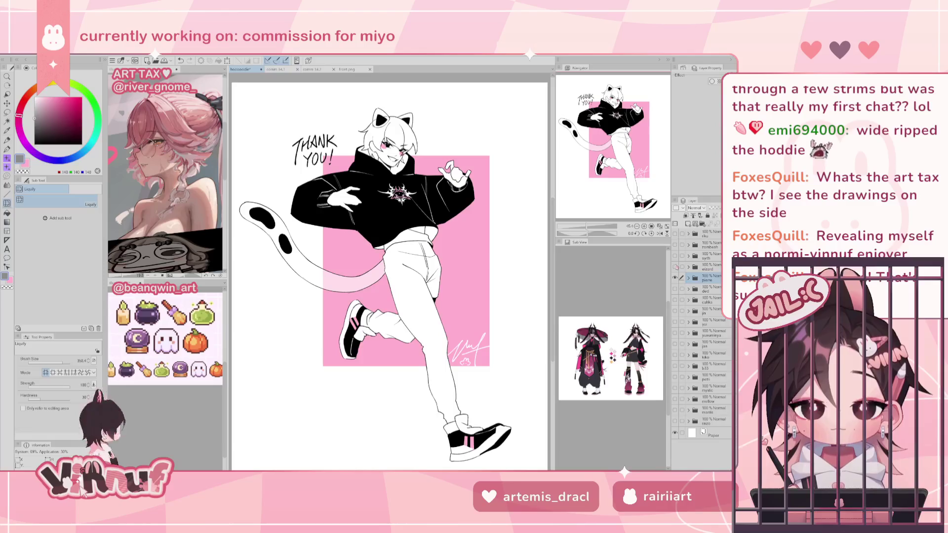
click(688, 277)
- Select Layer 29, ready a black pen at size 39.7 while mirrored, then restore the view and collapse the folder
click(713, 313)
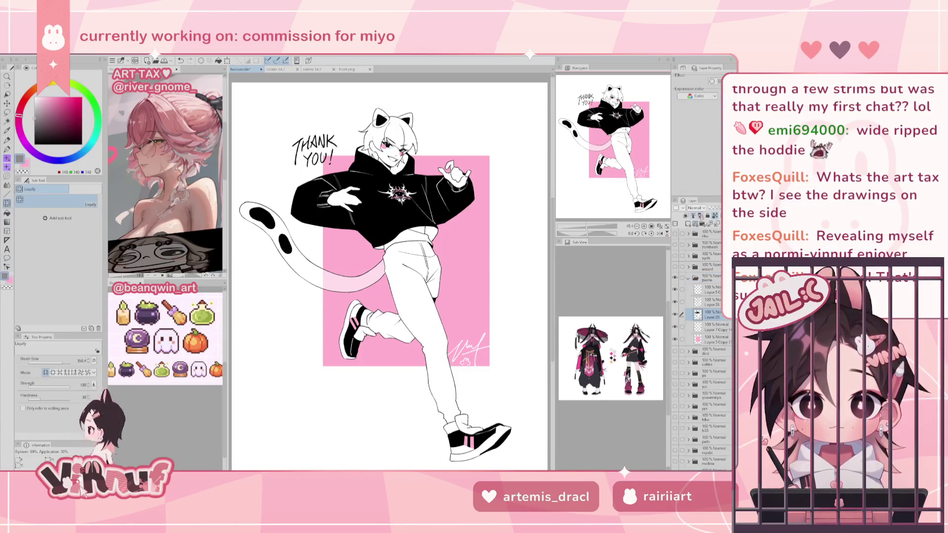
click(660, 233)
key(p)
drag(49, 361, 54, 361)
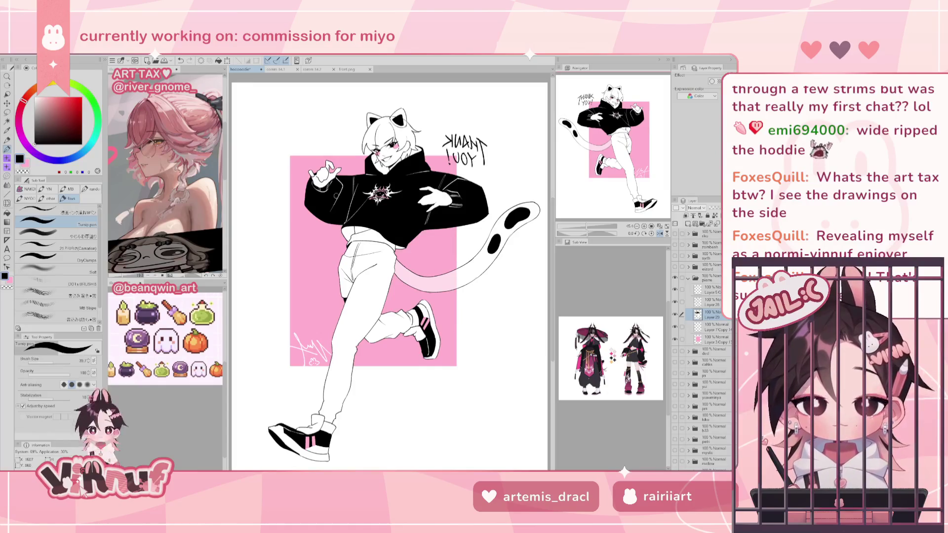
key(h)
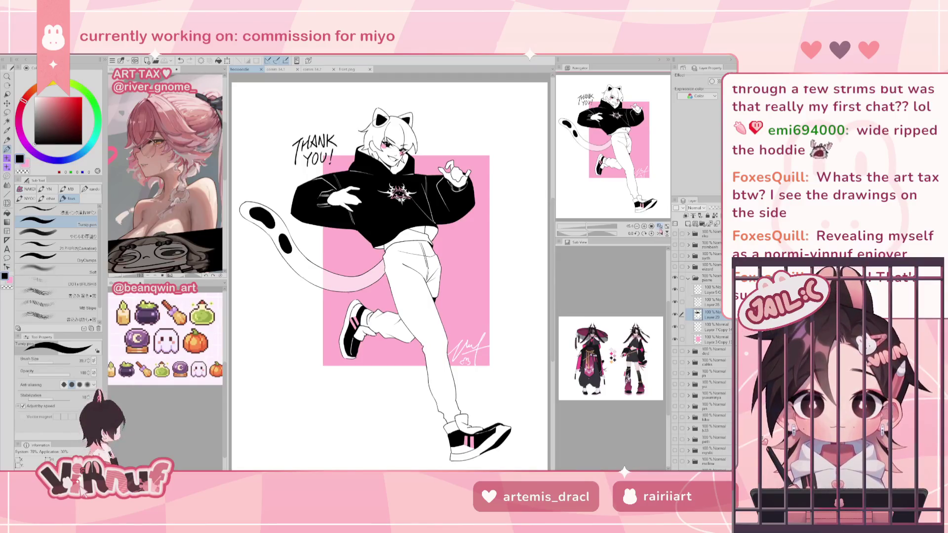
click(689, 278)
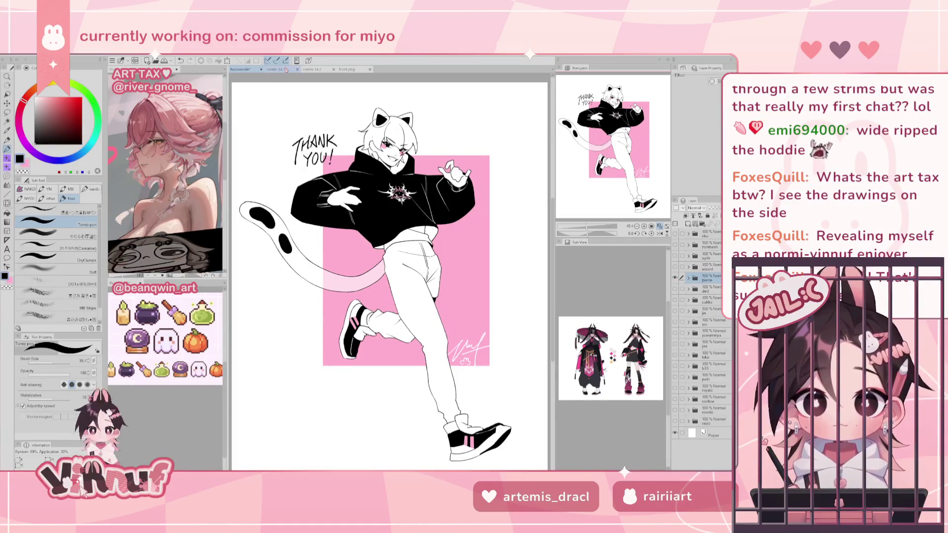
- In the comm 34.1 chibi, toggle Layer 4 off and on to compare shading, ending on Layer 4
click(281, 70)
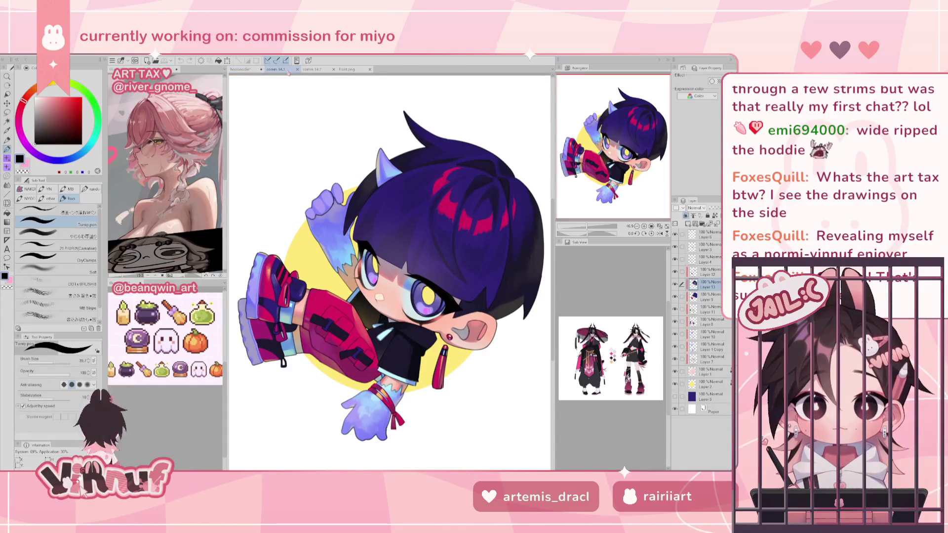
click(675, 259)
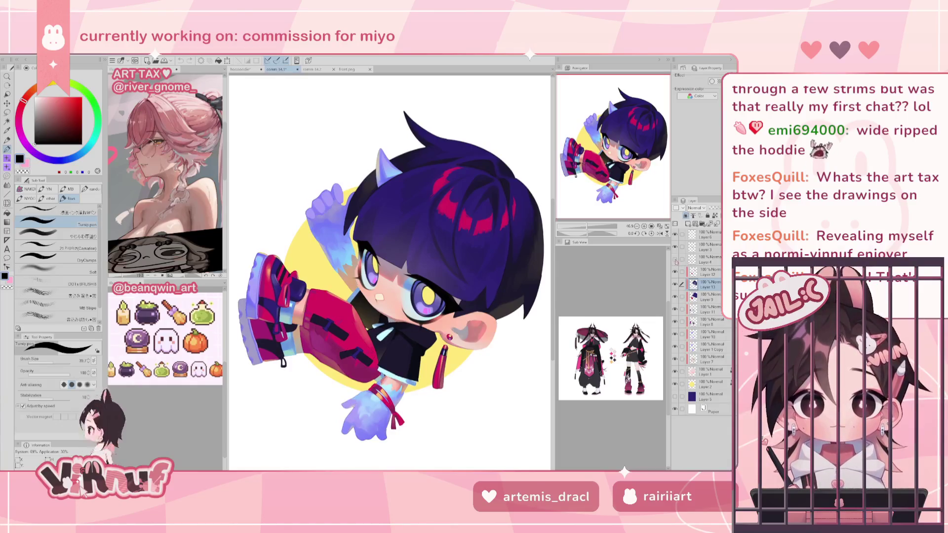
click(675, 259)
click(704, 261)
double_click(676, 246)
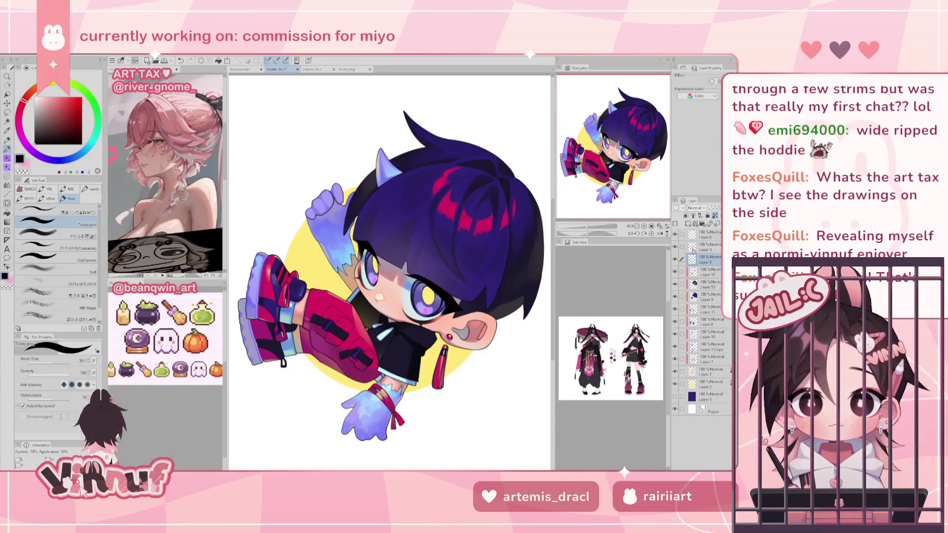
click(699, 248)
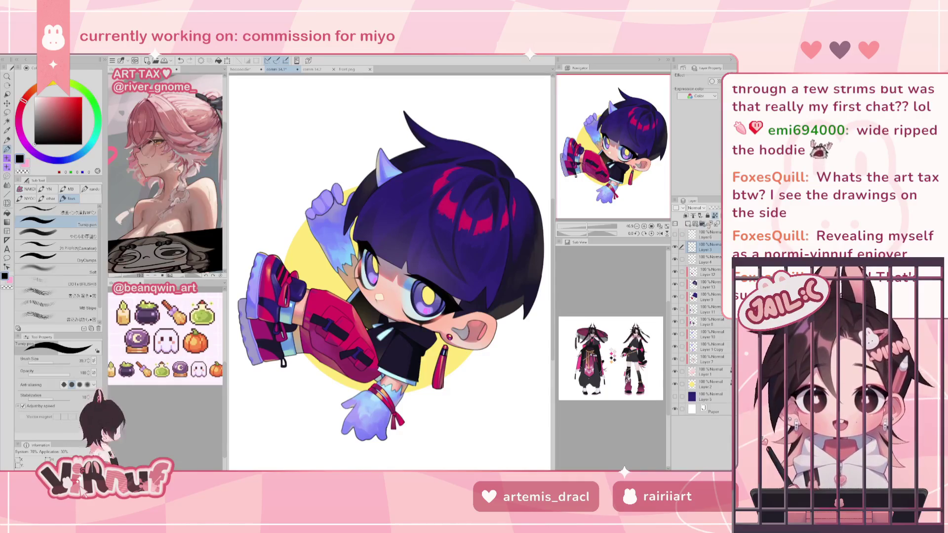
click(711, 259)
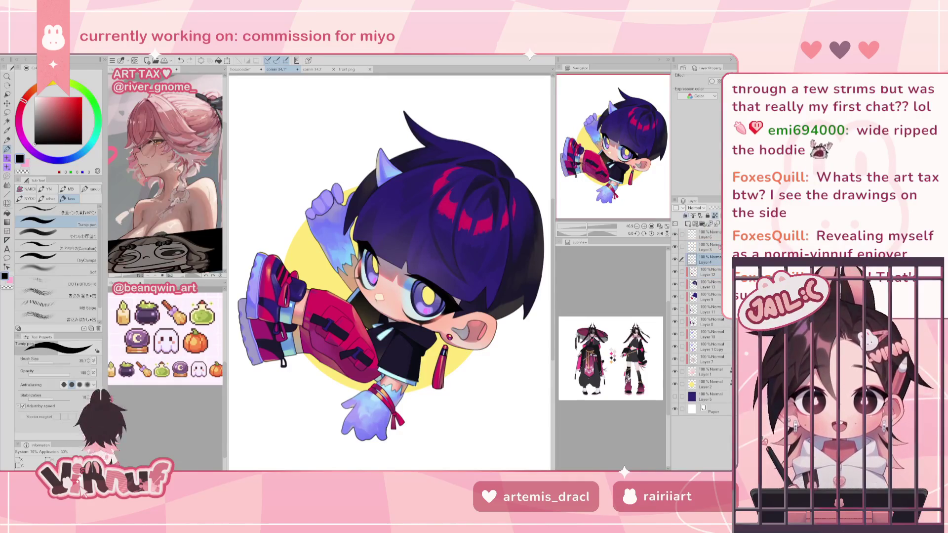
- Zoom out and recentre the view on the whole chibi character
click(584, 225)
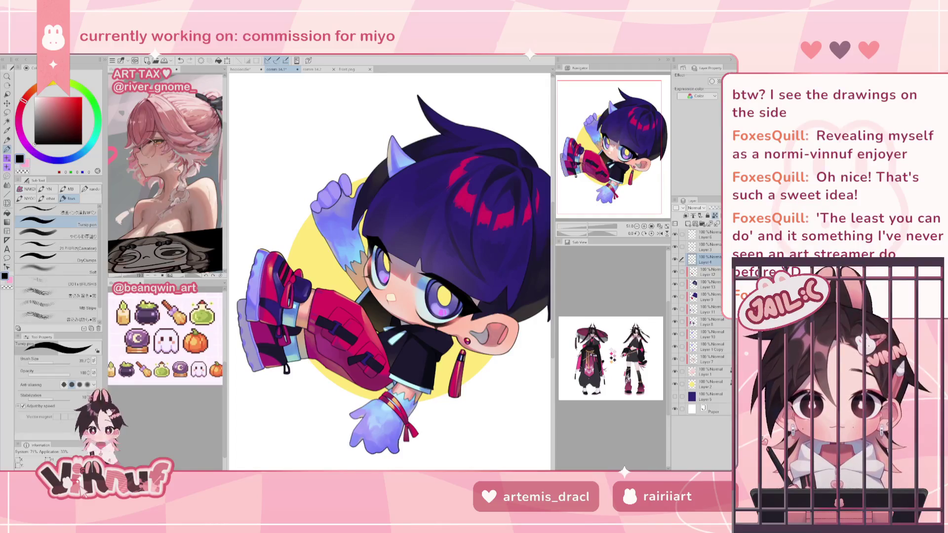
drag(591, 227, 590, 228)
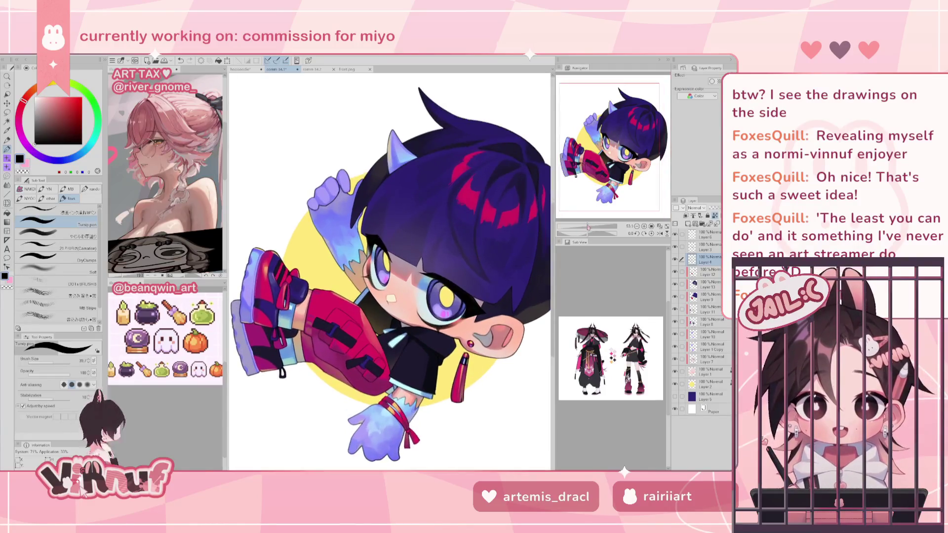
drag(609, 183, 619, 184)
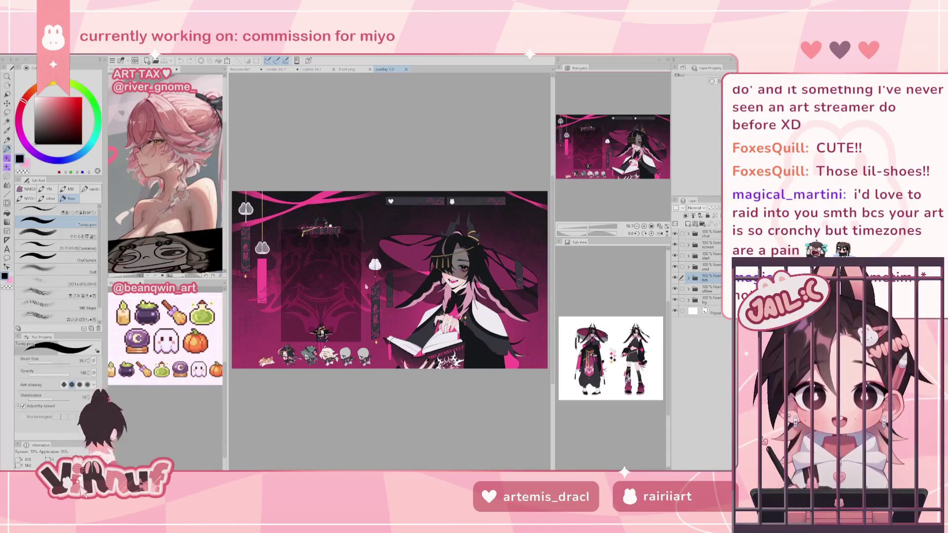
scroll(501, 314, up, 1)
scroll(501, 315, up, 1)
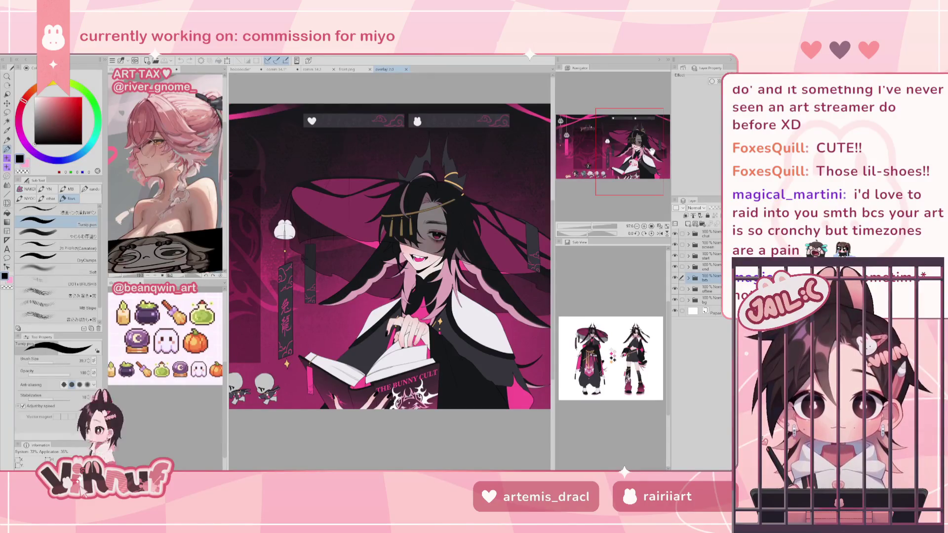
drag(297, 222, 425, 266)
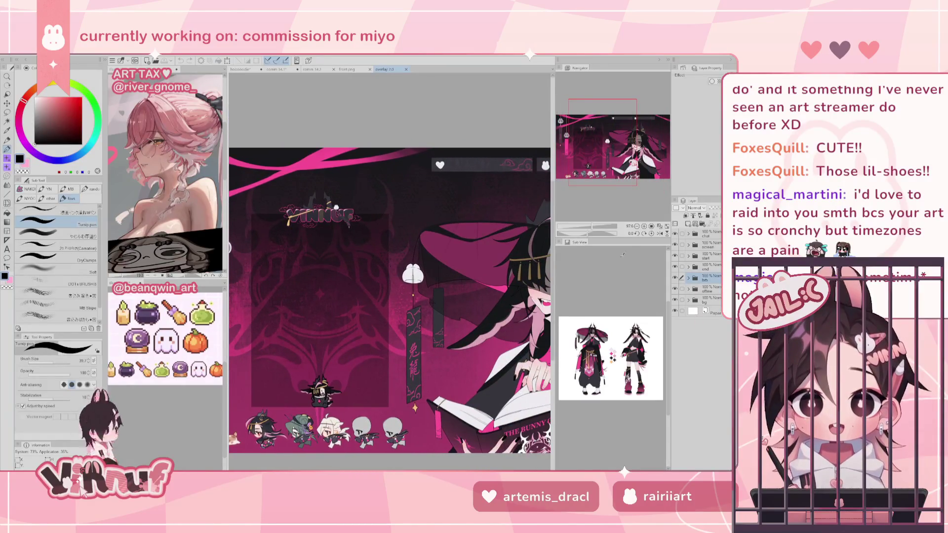
key(ctrl+minus)
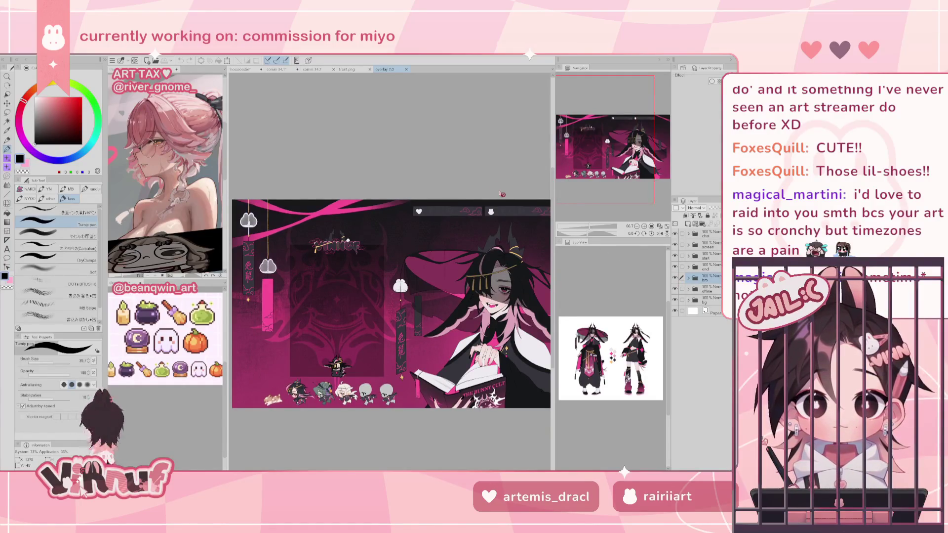
mouse_move(605, 158)
mouse_down()
mouse_move(637, 158)
mouse_move(600, 163)
mouse_up()
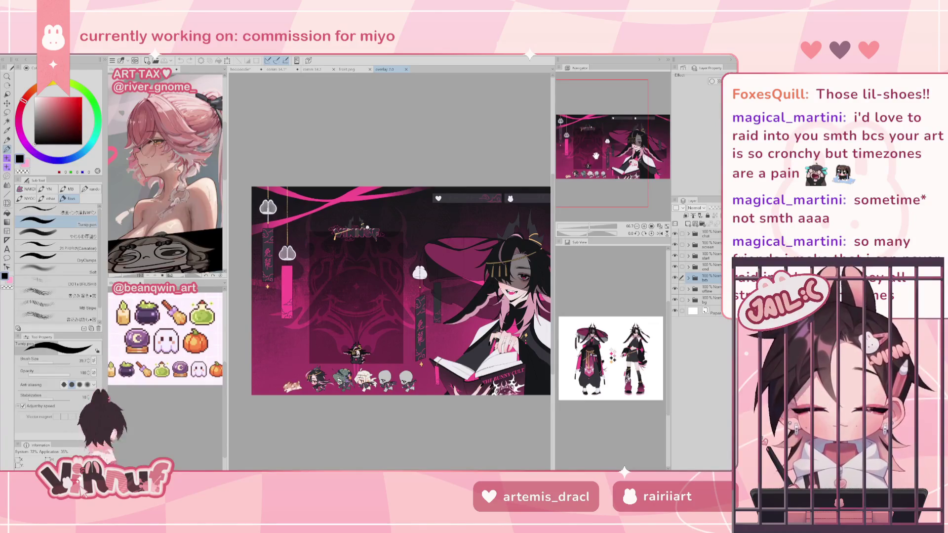
scroll(317, 249, up, 2)
scroll(317, 249, up, 1)
scroll(317, 250, up, 2)
scroll(317, 249, up, 2)
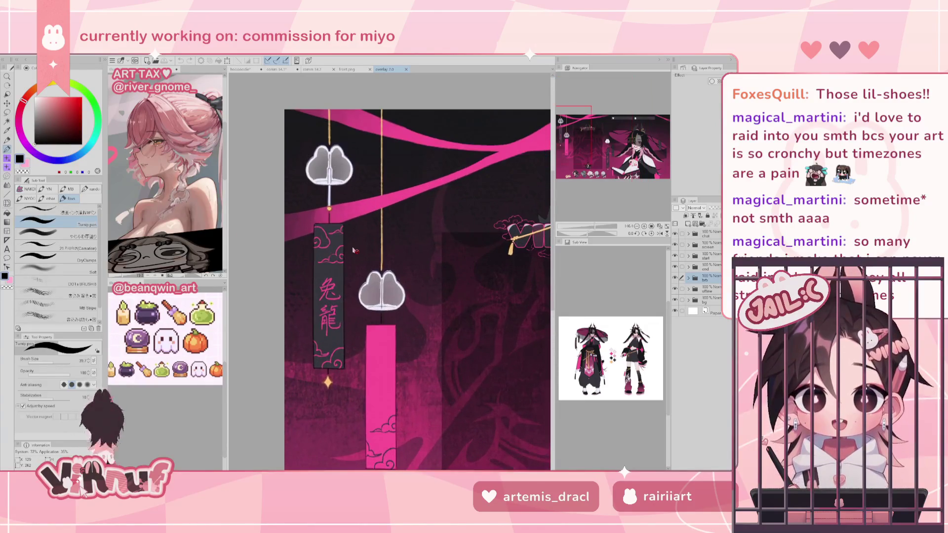
mouse_move(570, 138)
mouse_down()
mouse_move(540, 134)
mouse_move(551, 140)
mouse_up()
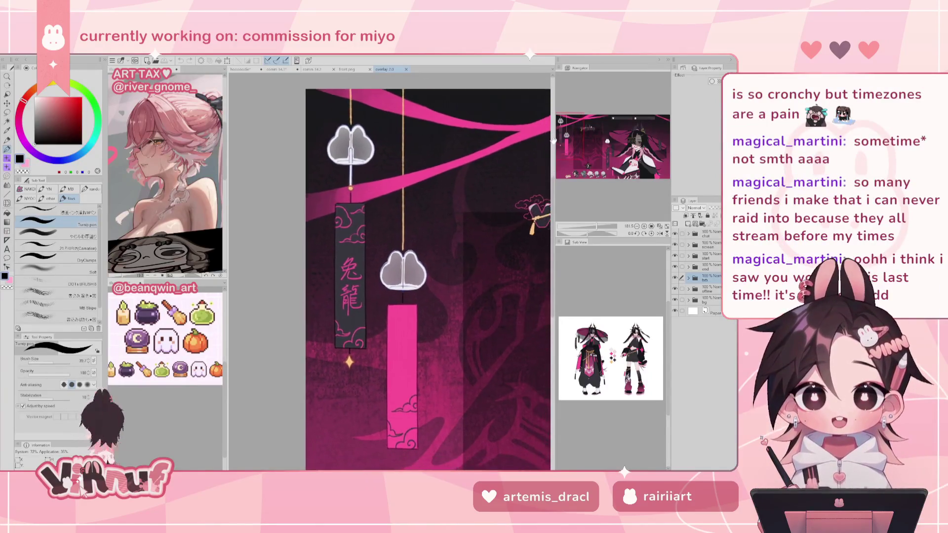
scroll(349, 278, up, 2)
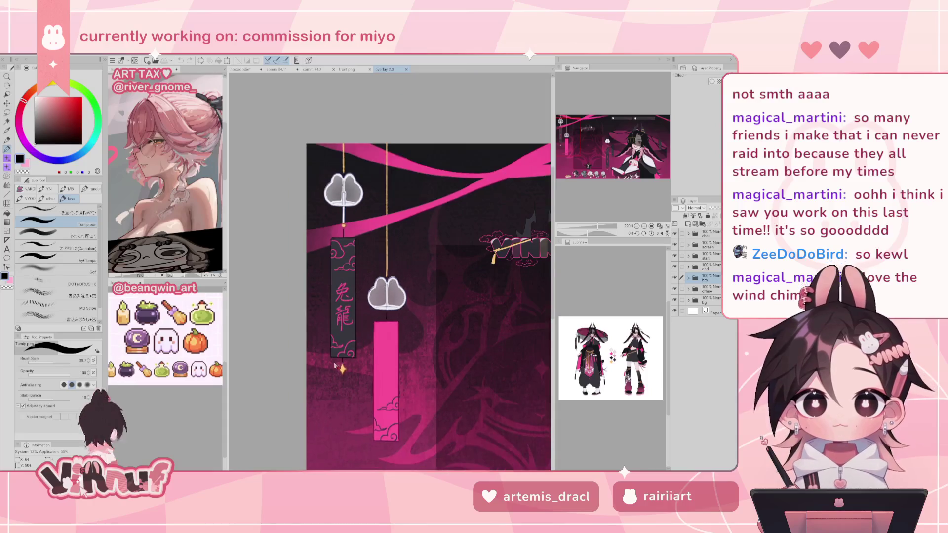
scroll(337, 306, down, 1)
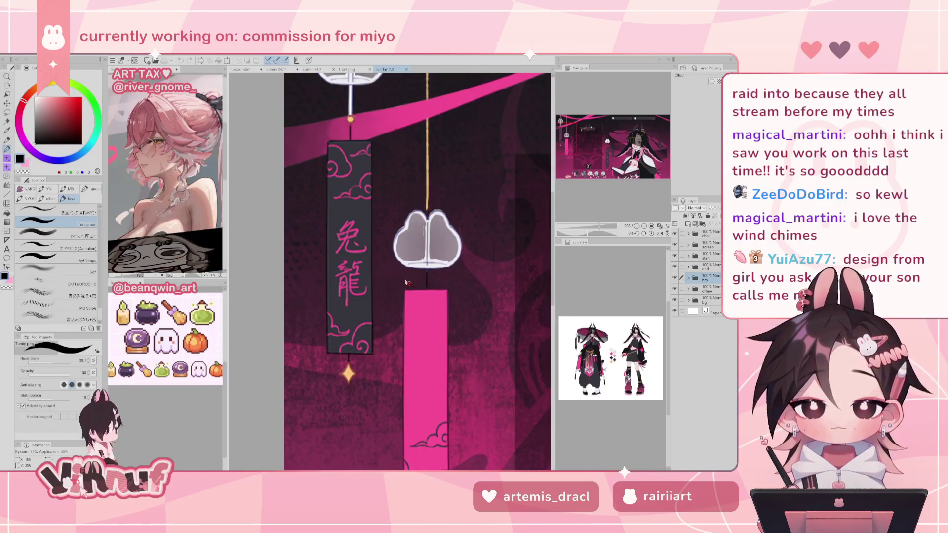
scroll(405, 281, down, 1)
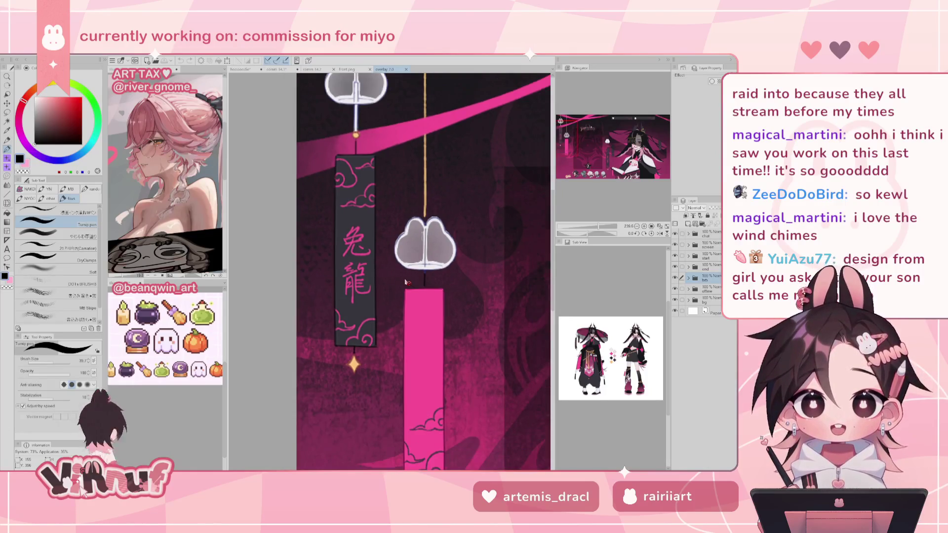
scroll(405, 281, down, 2)
scroll(405, 281, down, 1)
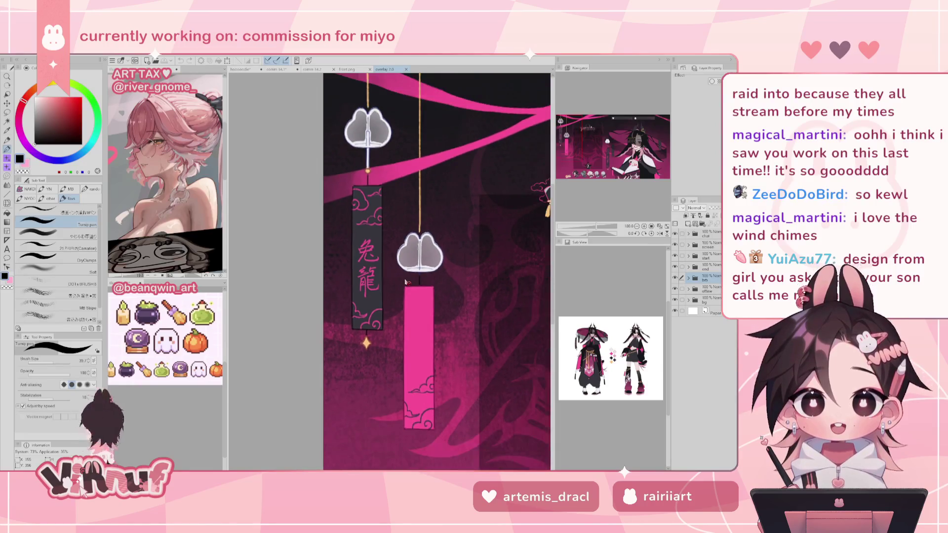
scroll(405, 281, down, 1)
drag(562, 143, 579, 148)
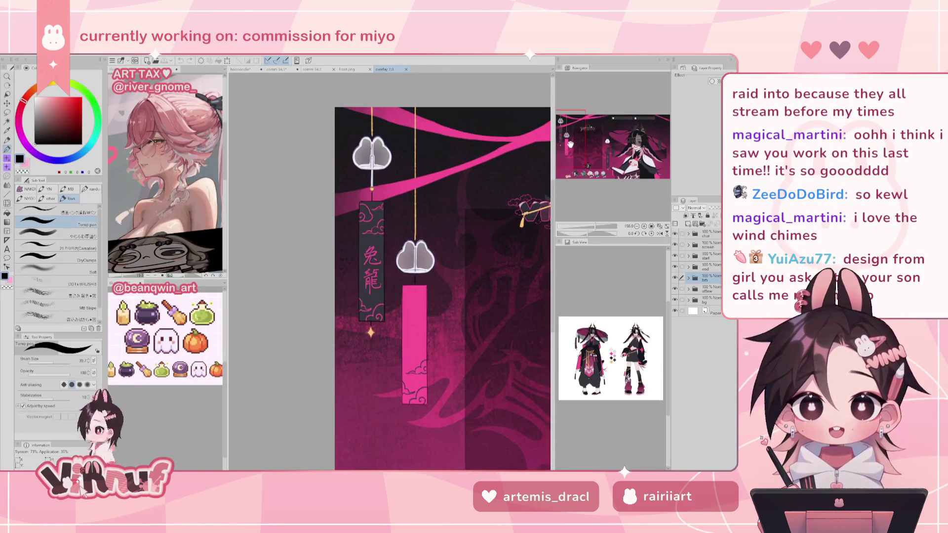
scroll(579, 148, up, 2)
scroll(579, 149, up, 1)
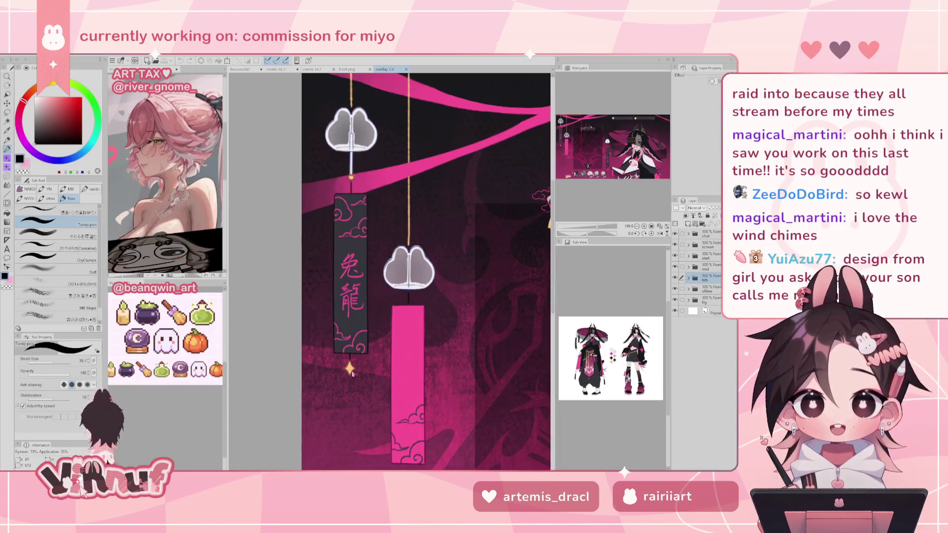
scroll(354, 371, up, 2)
scroll(371, 340, up, 1)
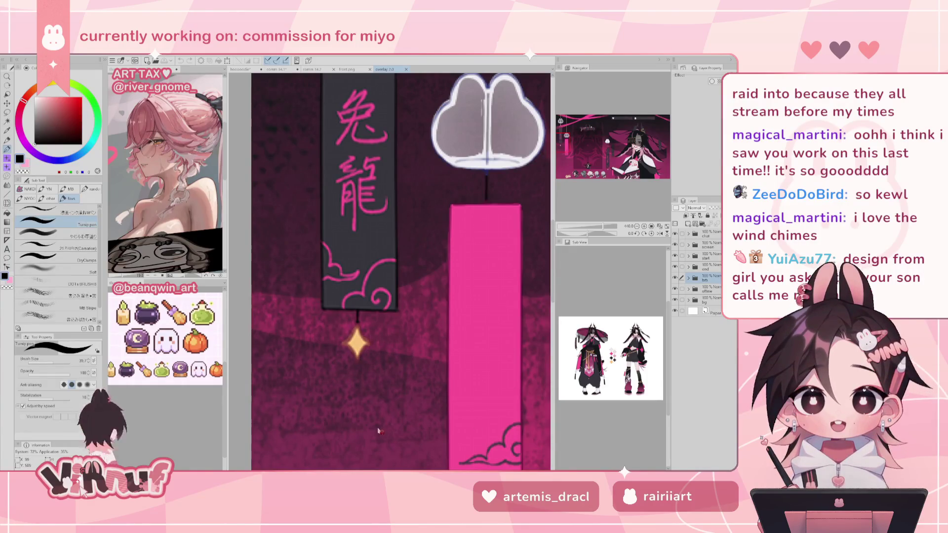
scroll(380, 424, down, 2)
scroll(390, 395, down, 1)
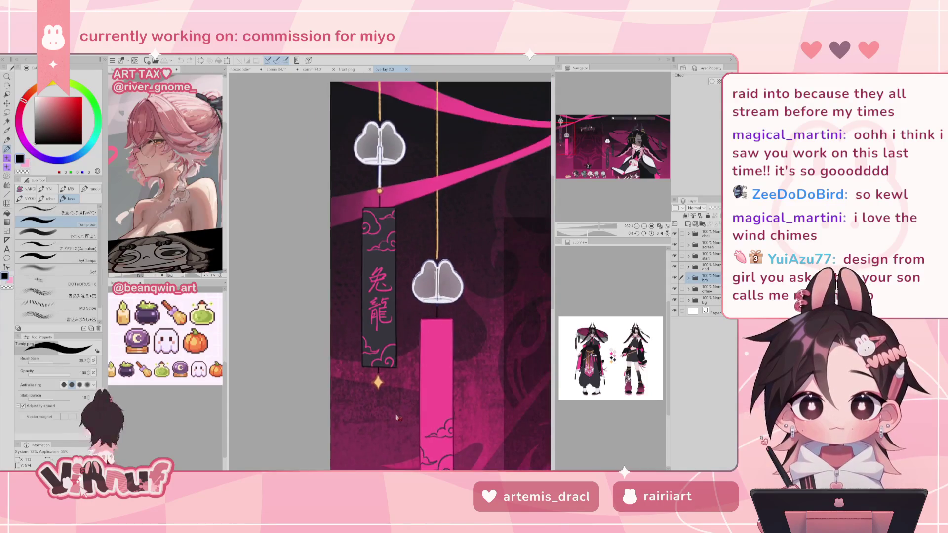
scroll(435, 297, down, 1)
scroll(444, 276, down, 1)
scroll(474, 222, down, 1)
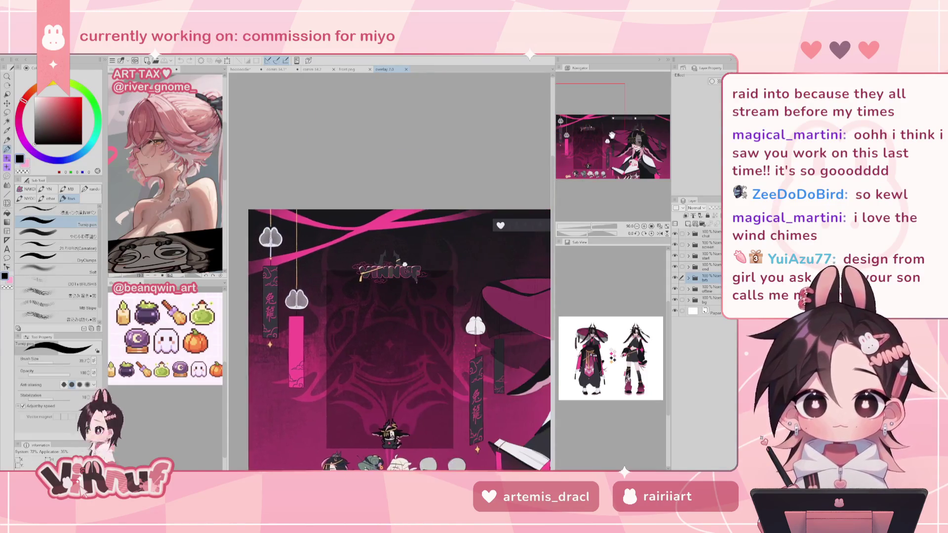
- Zoom out and pan the overlay to reveal the character art on the right
scroll(496, 187, down, 1)
scroll(496, 188, down, 1)
drag(603, 151, 635, 157)
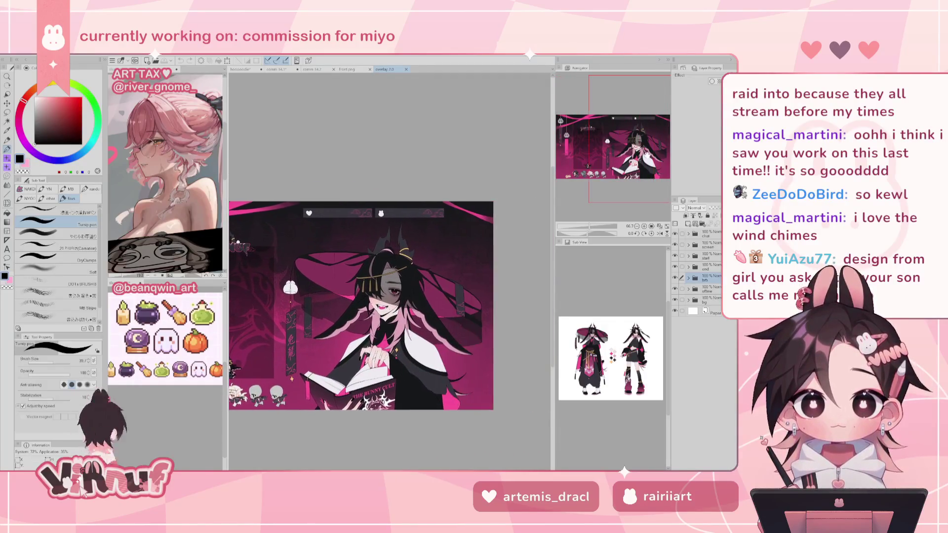
scroll(470, 273, down, 1)
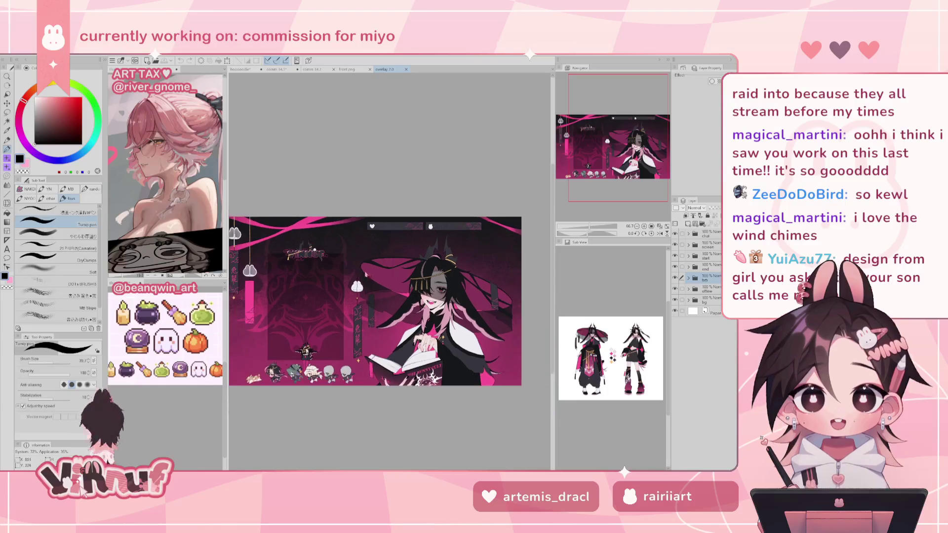
drag(637, 162, 626, 163)
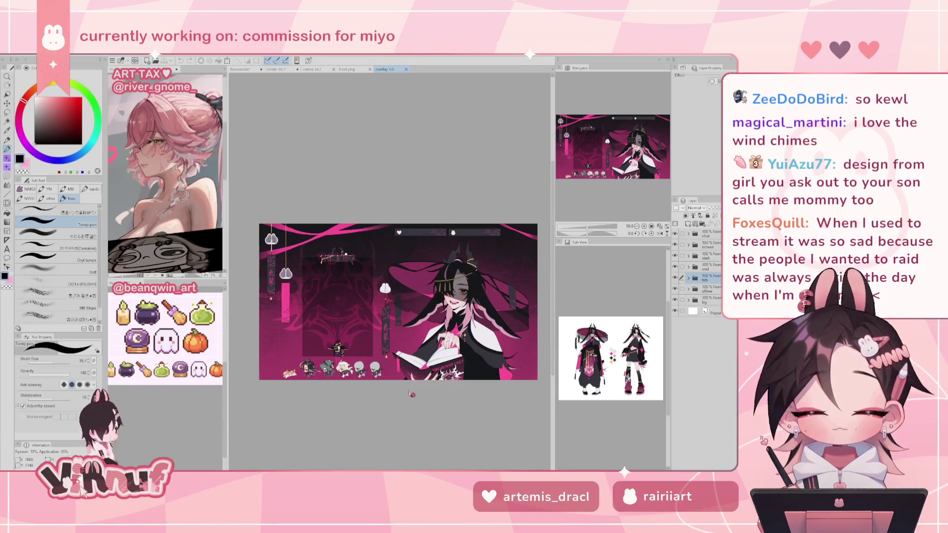
- Bring the overlay's left side back into view and show the start folder's STARTING scene
scroll(361, 395, up, 2)
scroll(361, 395, up, 1)
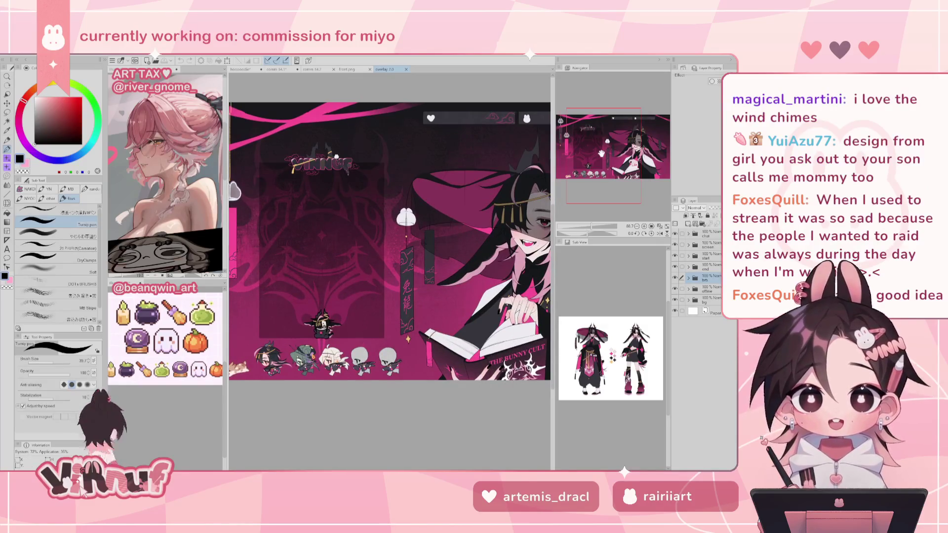
click(595, 148)
drag(595, 148, 589, 147)
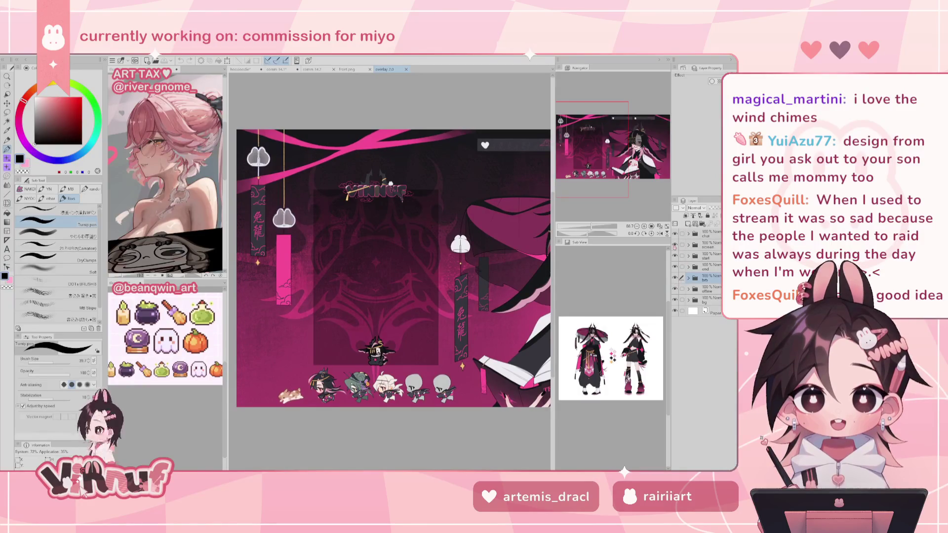
click(676, 233)
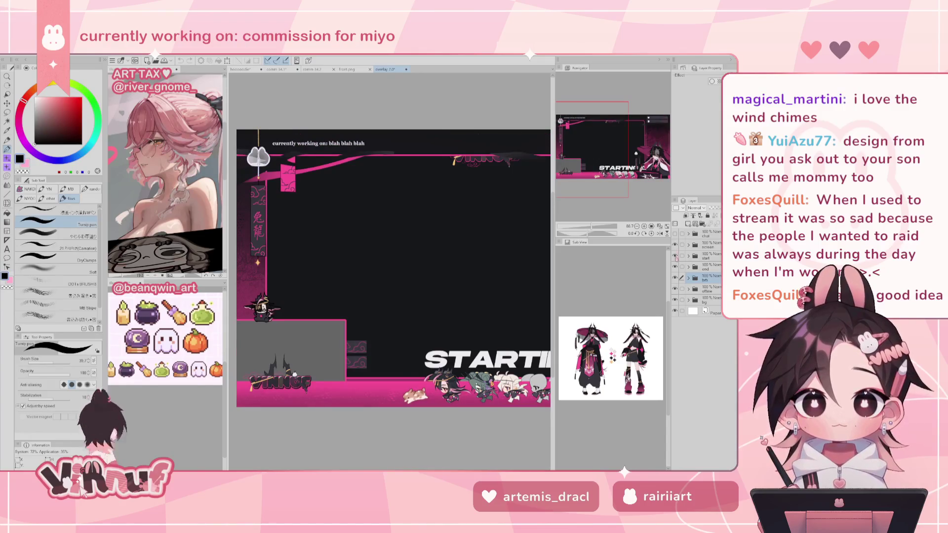
- Toggle the ending and start folder visibility, leaving the STARTING scene layer hidden
click(675, 255)
drag(676, 258, 675, 269)
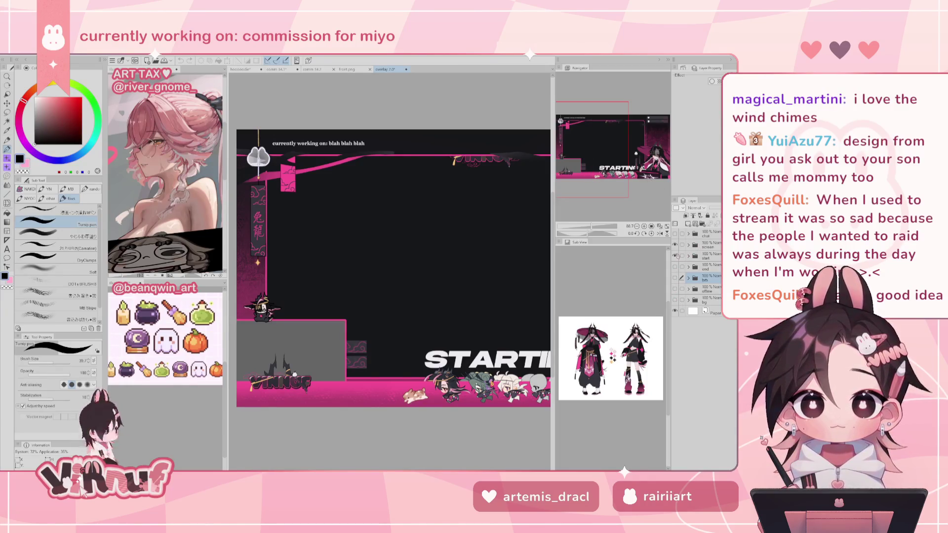
click(676, 255)
- Zoom in on the desk character and hamster in the main overlay scene
scroll(616, 163, up, 1)
scroll(615, 163, up, 1)
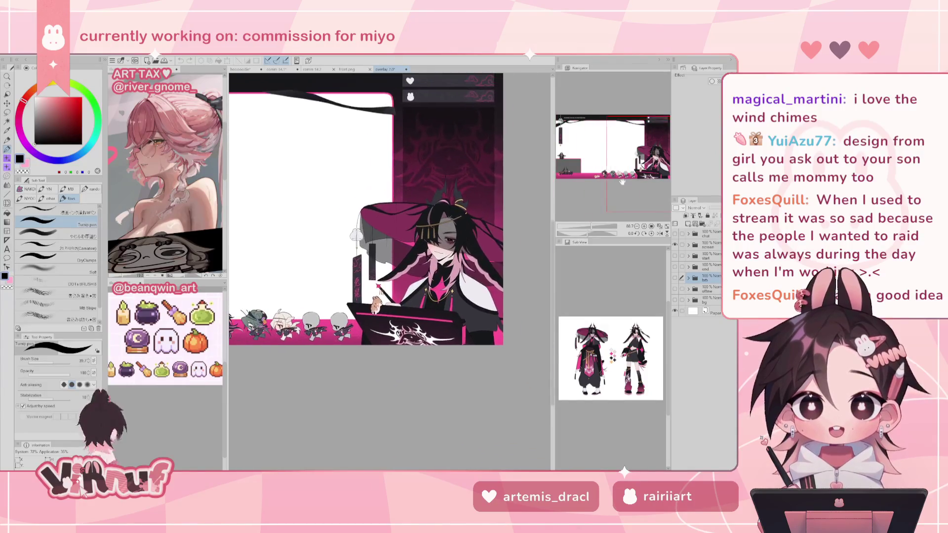
scroll(615, 163, up, 1)
scroll(615, 163, up, 1)
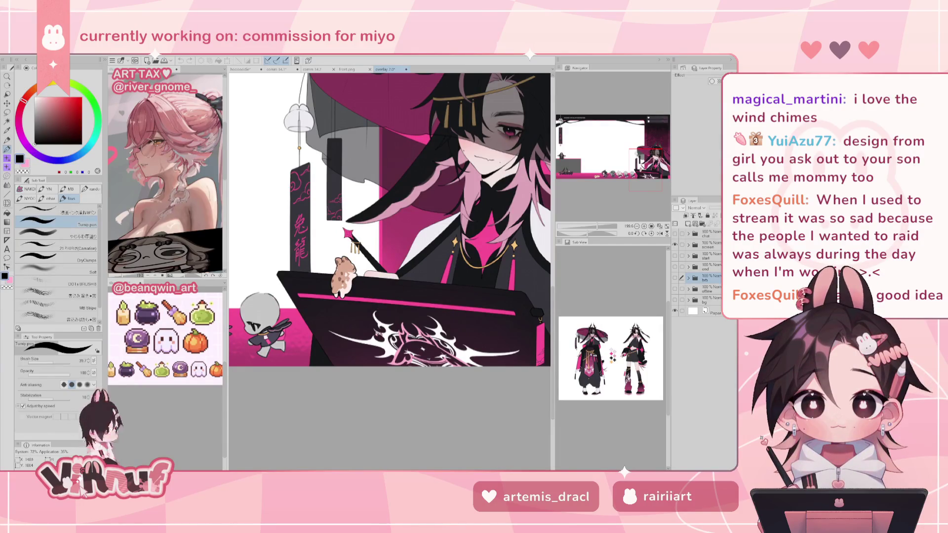
scroll(369, 293, up, 3)
scroll(338, 264, down, 2)
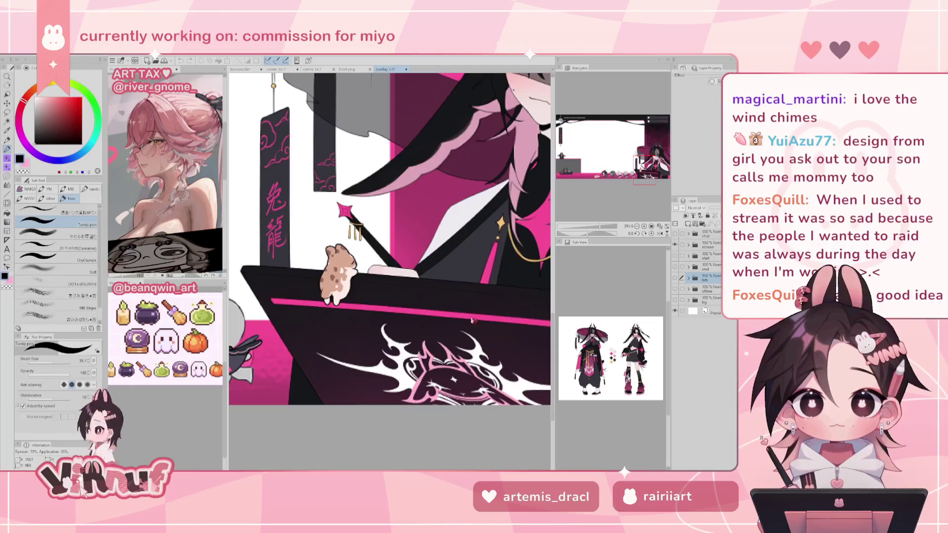
scroll(396, 303, up, 2)
scroll(330, 302, down, 1)
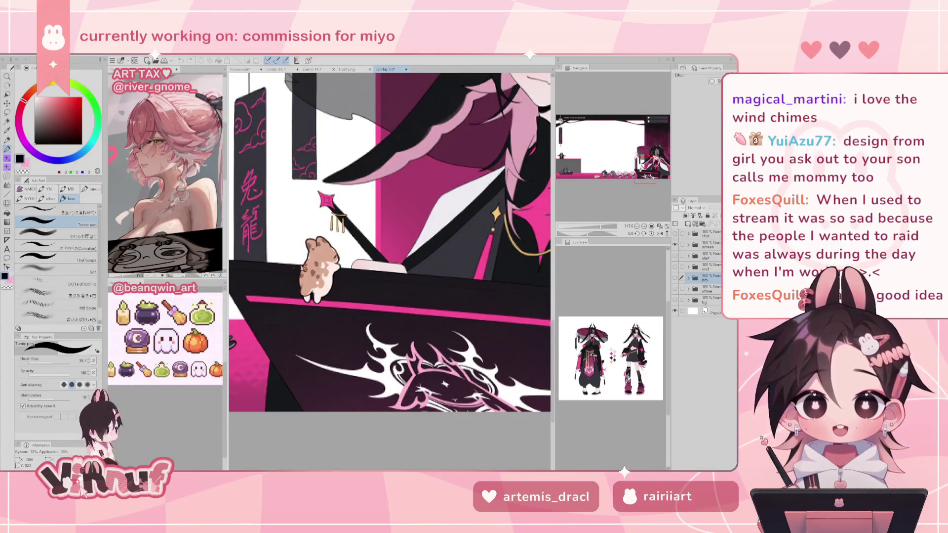
scroll(291, 267, down, 1)
scroll(360, 286, down, 1)
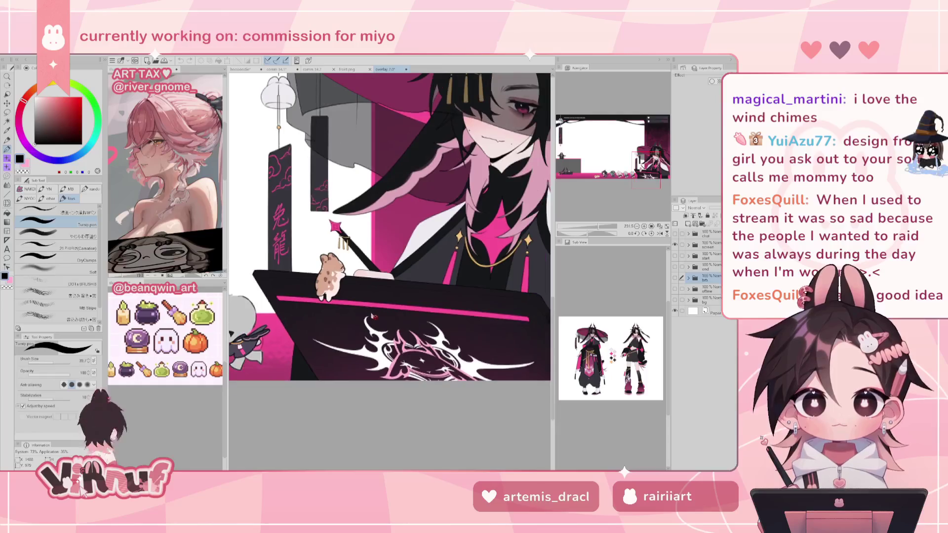
scroll(375, 318, up, 1)
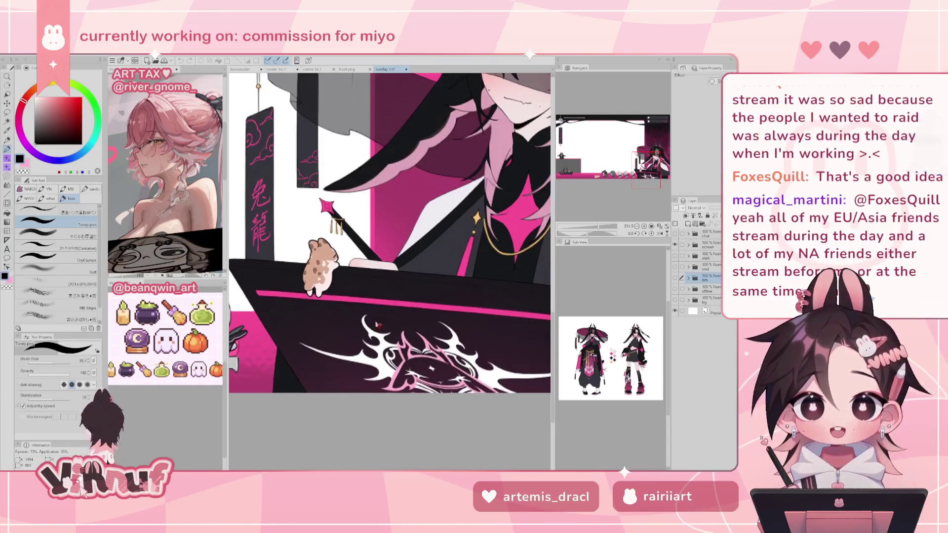
scroll(377, 323, up, 1)
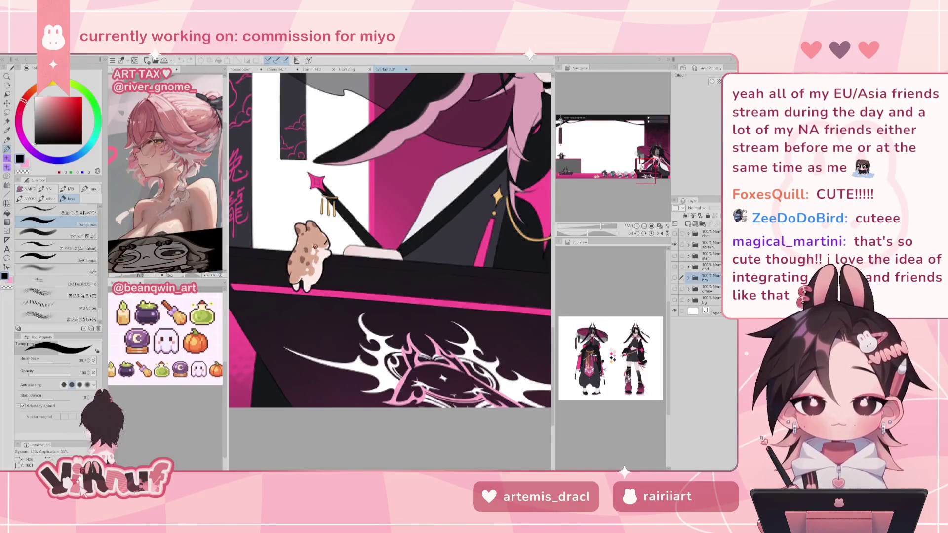
scroll(419, 165, down, 1)
scroll(388, 242, down, 2)
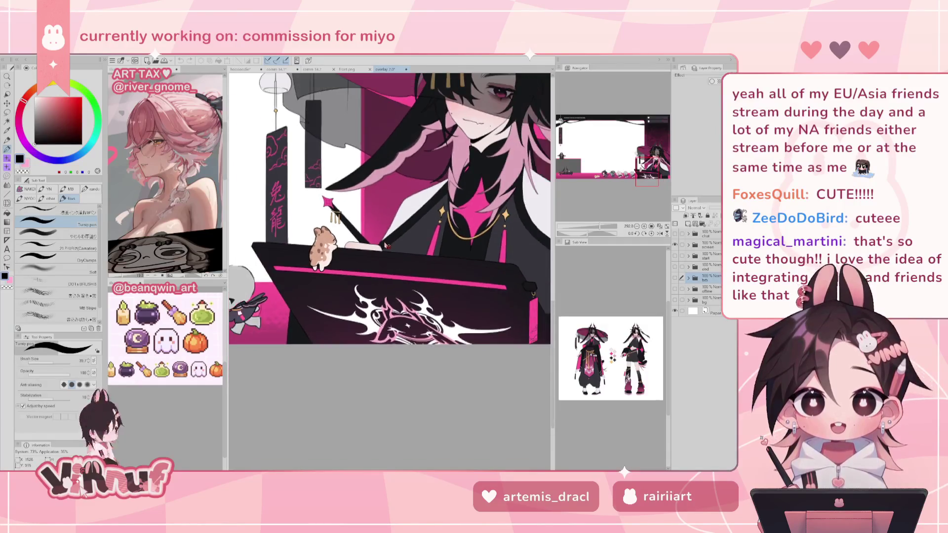
mouse_move(642, 156)
mouse_down()
mouse_move(613, 134)
mouse_move(583, 150)
mouse_up()
scroll(427, 281, down, 1)
scroll(411, 279, down, 1)
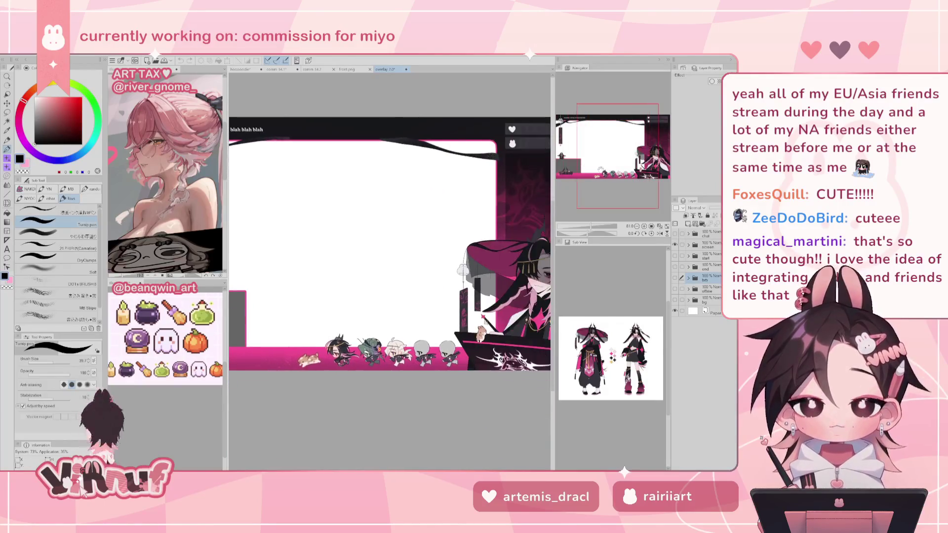
scroll(389, 274, down, 1)
scroll(390, 273, up, 1)
scroll(403, 262, up, 1)
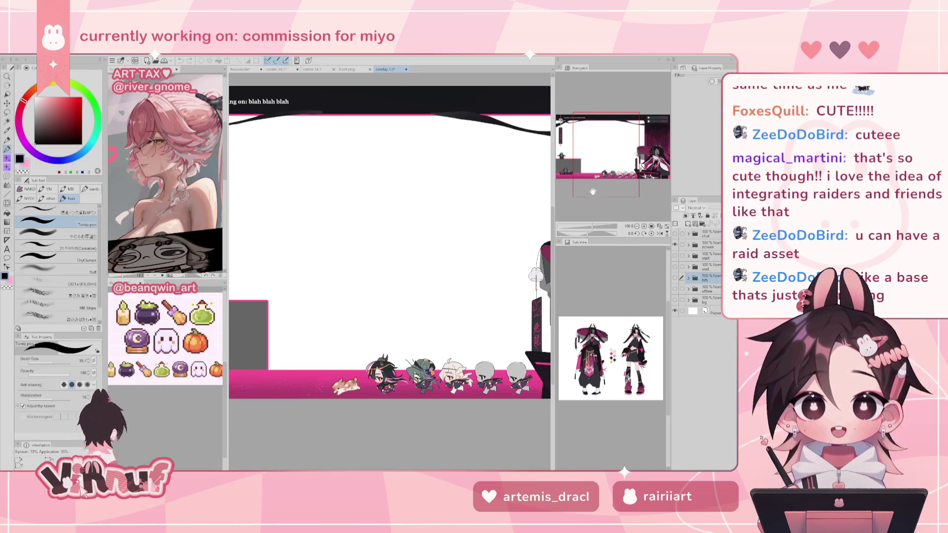
scroll(534, 307, up, 2)
scroll(534, 307, up, 2)
scroll(534, 306, up, 2)
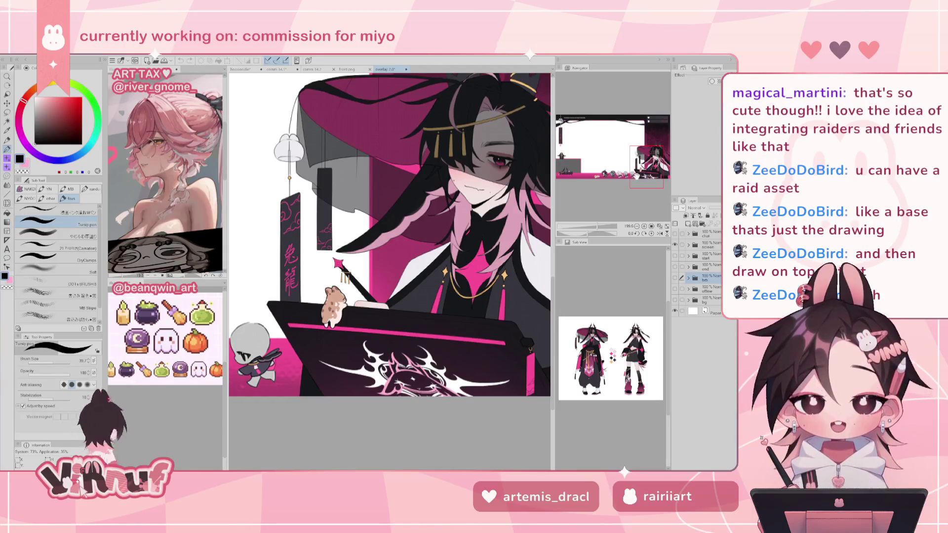
mouse_move(647, 167)
mouse_down()
mouse_move(653, 157)
mouse_move(613, 169)
mouse_move(620, 180)
mouse_up()
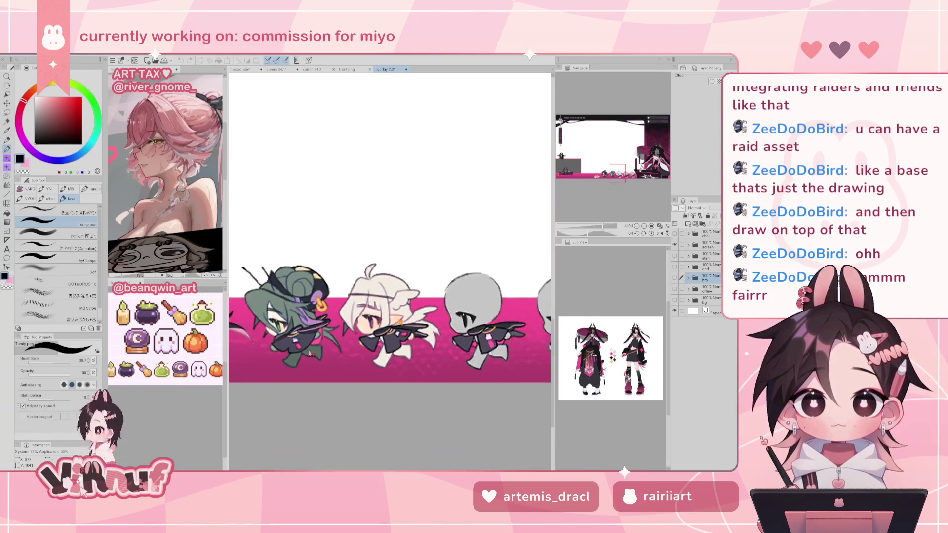
scroll(603, 172, up, 2)
drag(604, 172, 627, 171)
scroll(401, 350, up, 1)
scroll(401, 350, up, 1)
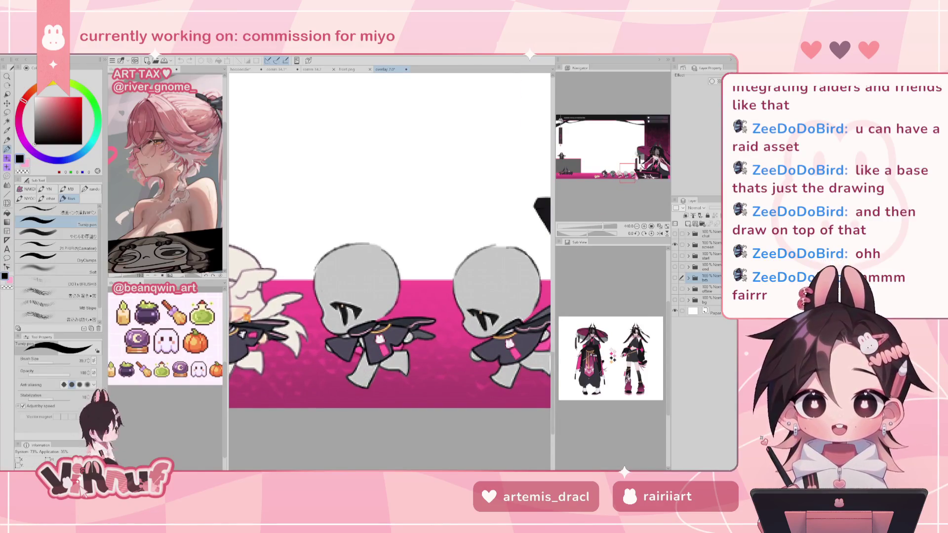
drag(627, 172, 599, 172)
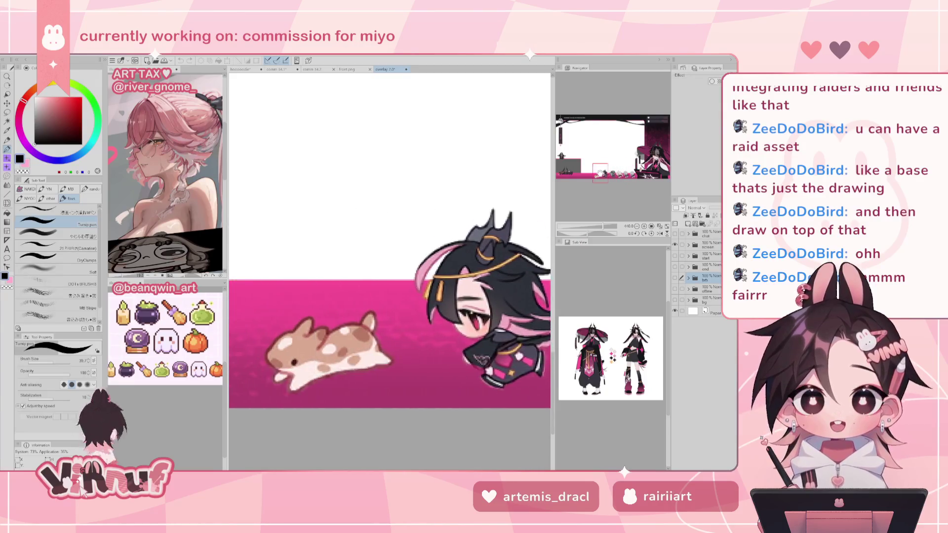
drag(599, 173, 599, 172)
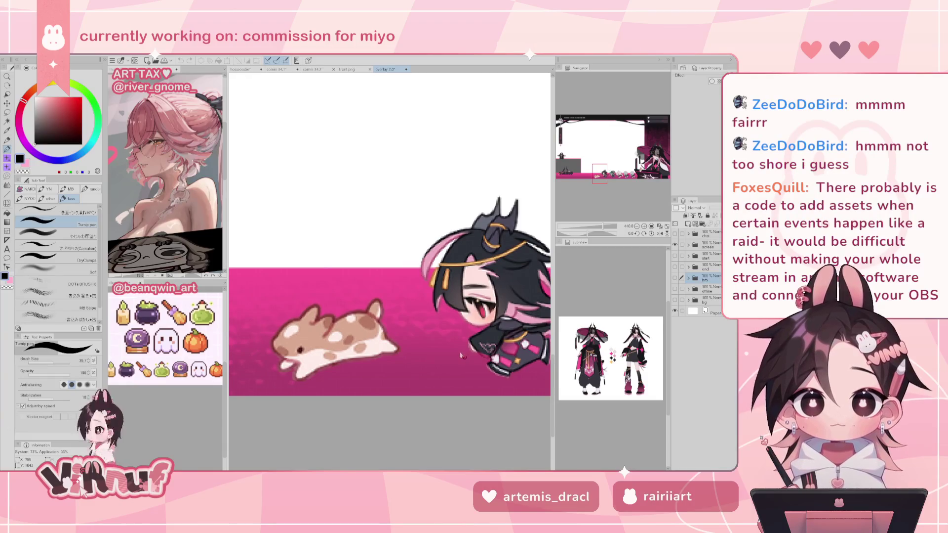
scroll(464, 353, down, 2)
scroll(608, 168, down, 2)
drag(608, 168, 616, 157)
drag(598, 226, 587, 227)
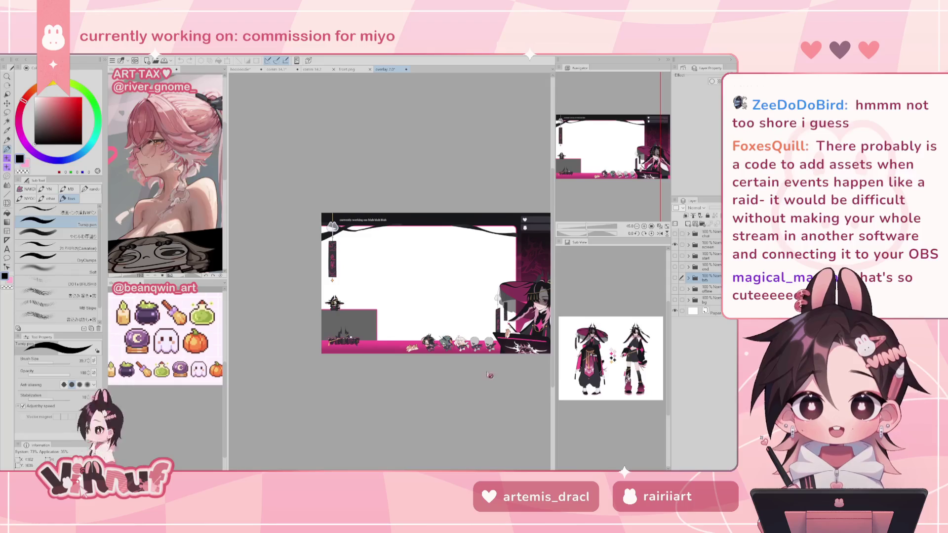
- Expand the screen folder and test moving the train layer's character row left, then undo it
drag(460, 335, 425, 334)
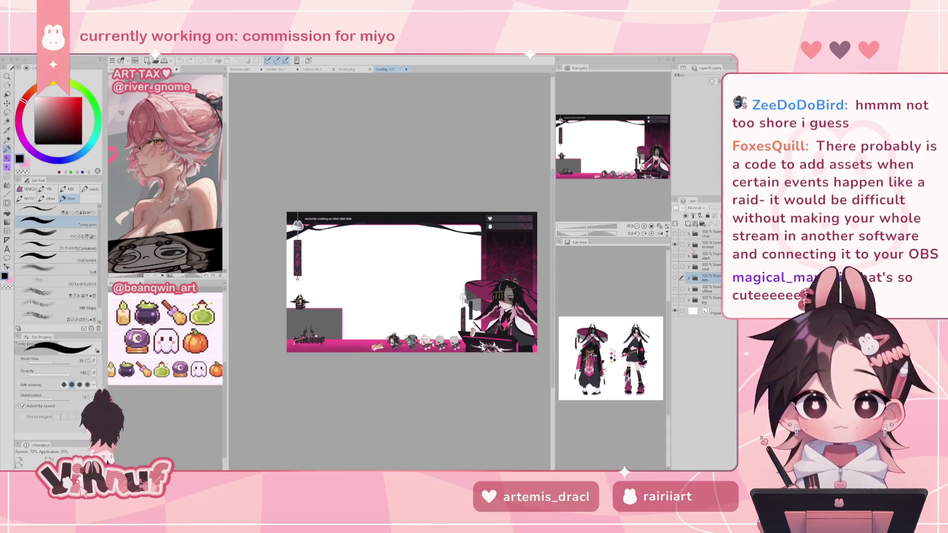
click(689, 245)
click(714, 299)
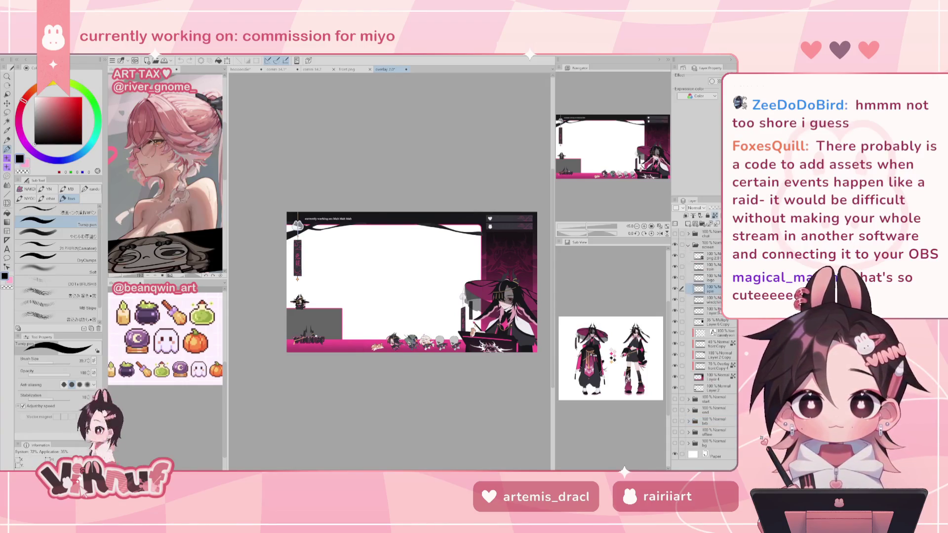
click(713, 267)
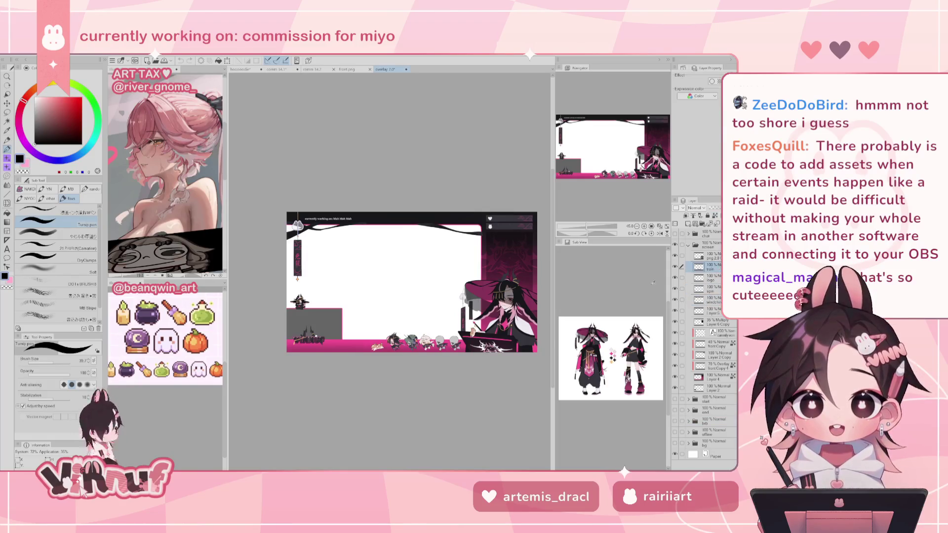
key(k)
drag(478, 358, 331, 364)
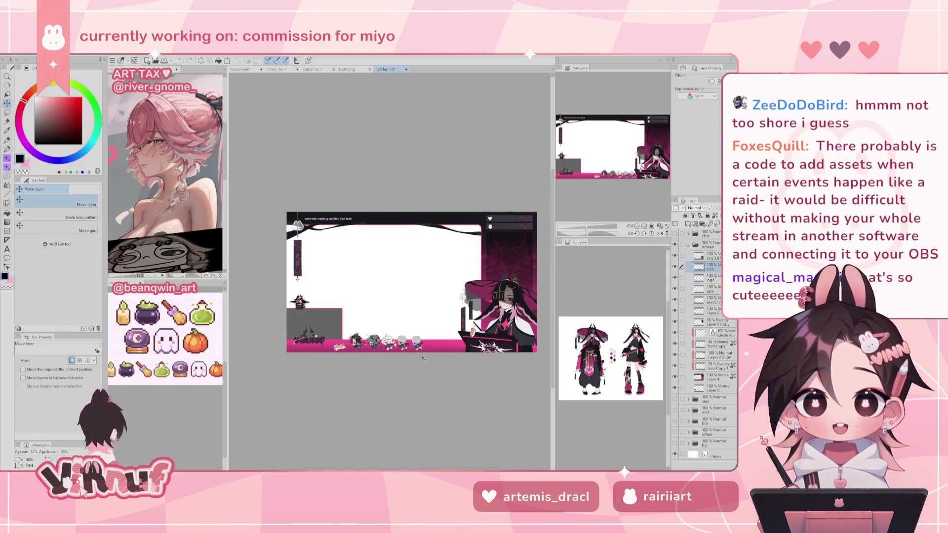
key(ctrl+z)
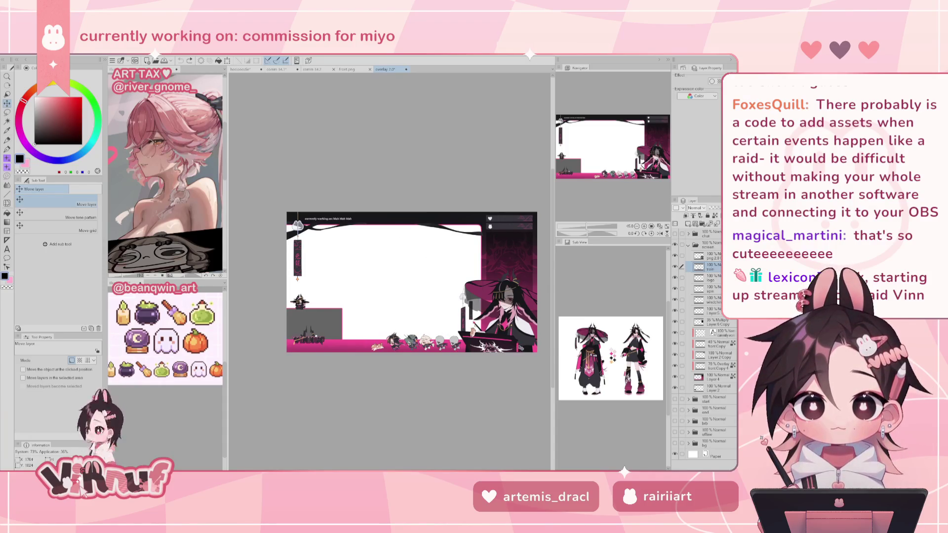
- Pan and zoom to bring the overlay's top edge into view
scroll(536, 362, up, 2)
drag(607, 143, 609, 188)
scroll(414, 329, up, 2)
scroll(414, 329, down, 1)
scroll(413, 328, up, 1)
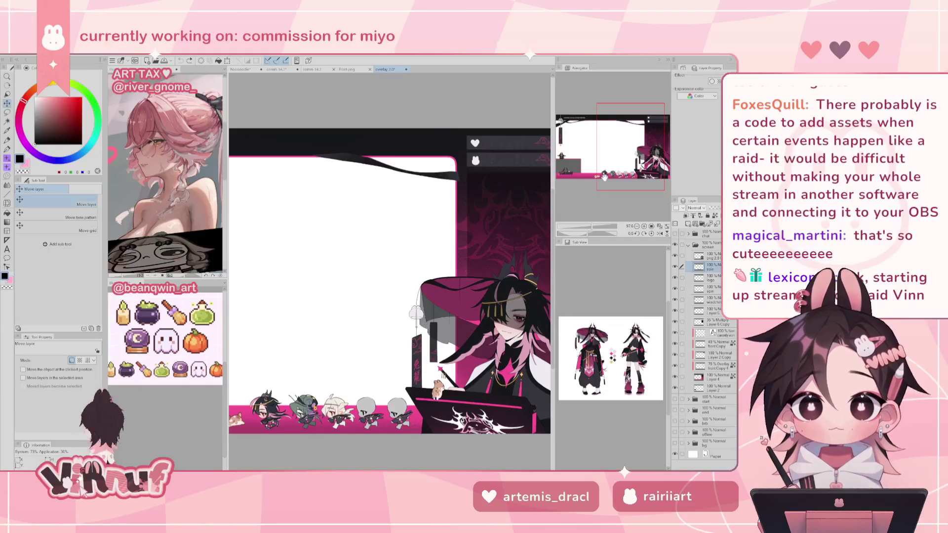
- Pan over the overlay's left side to view its character and banner
mouse_move(618, 161)
mouse_down()
mouse_move(583, 155)
mouse_move(633, 163)
mouse_up()
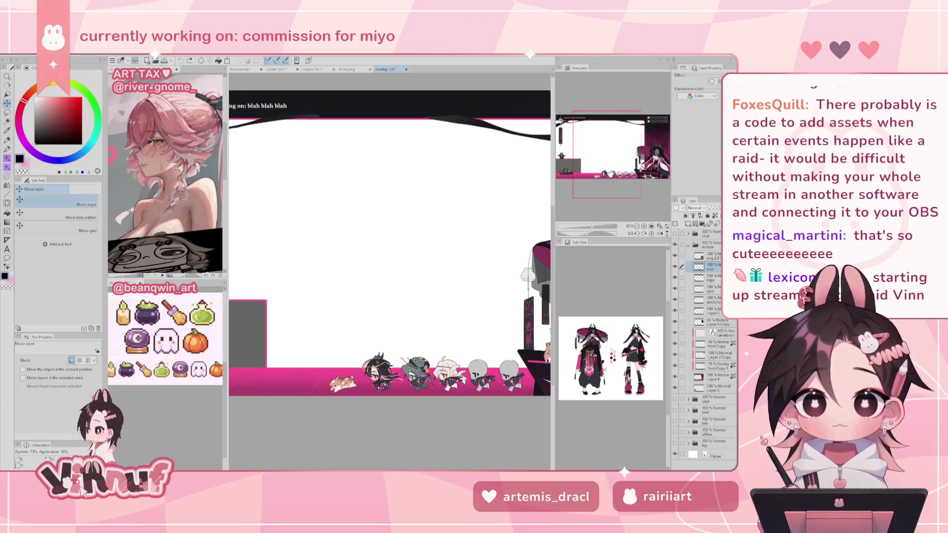
drag(604, 165, 596, 168)
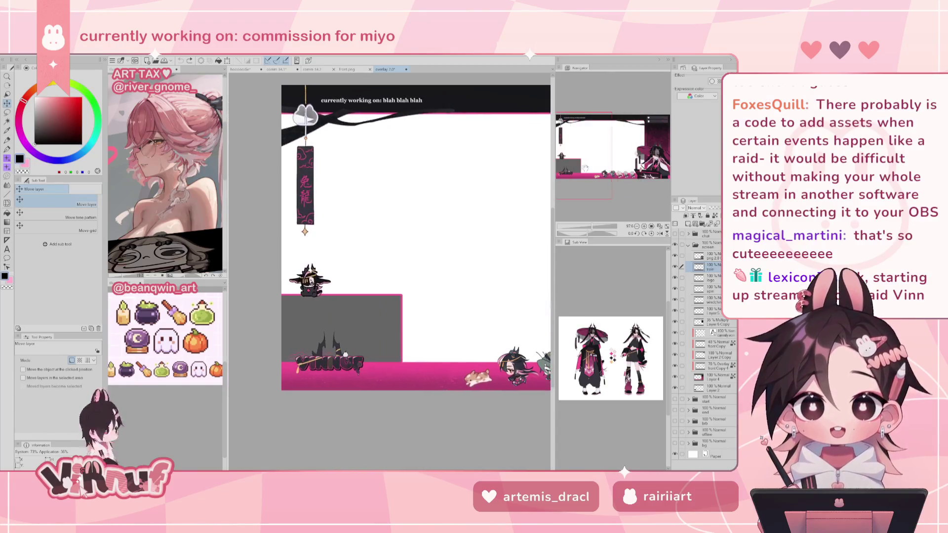
scroll(313, 281, up, 5)
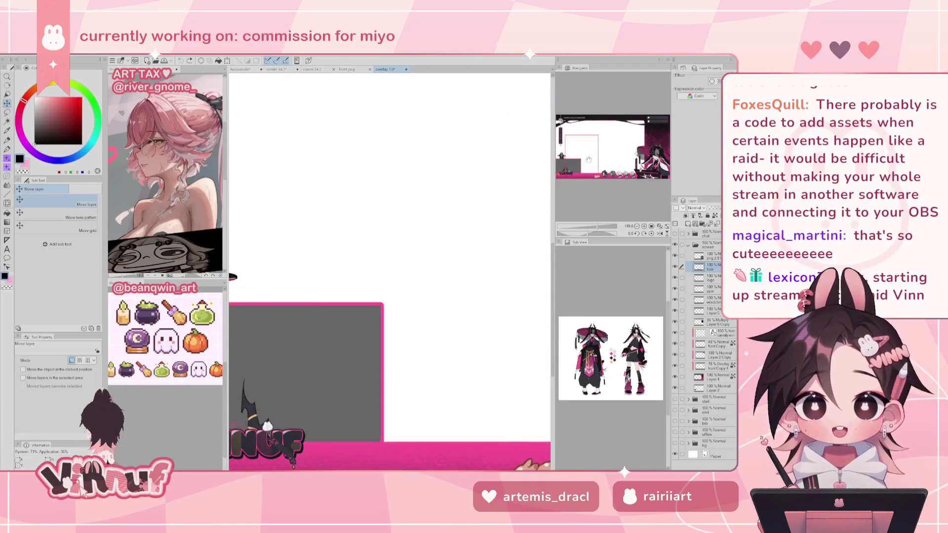
drag(582, 160, 574, 157)
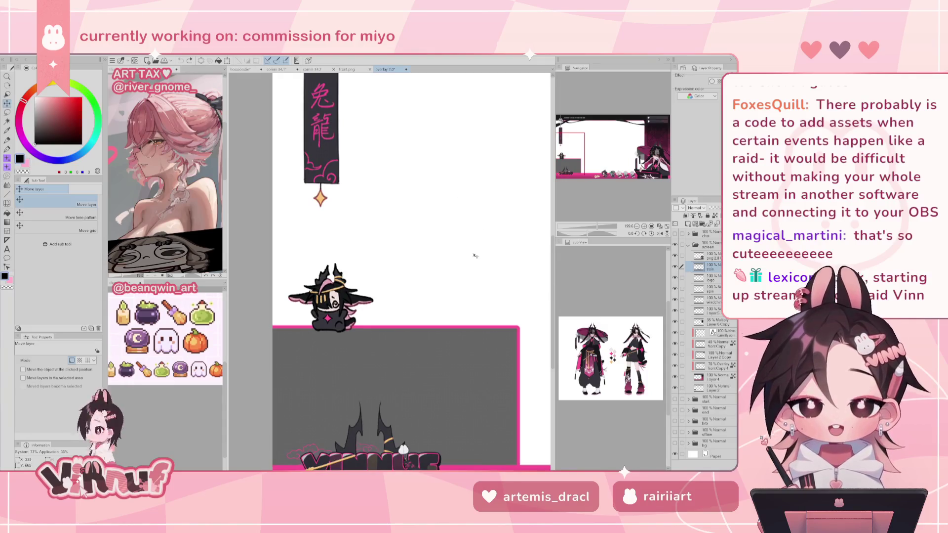
scroll(505, 237, down, 2)
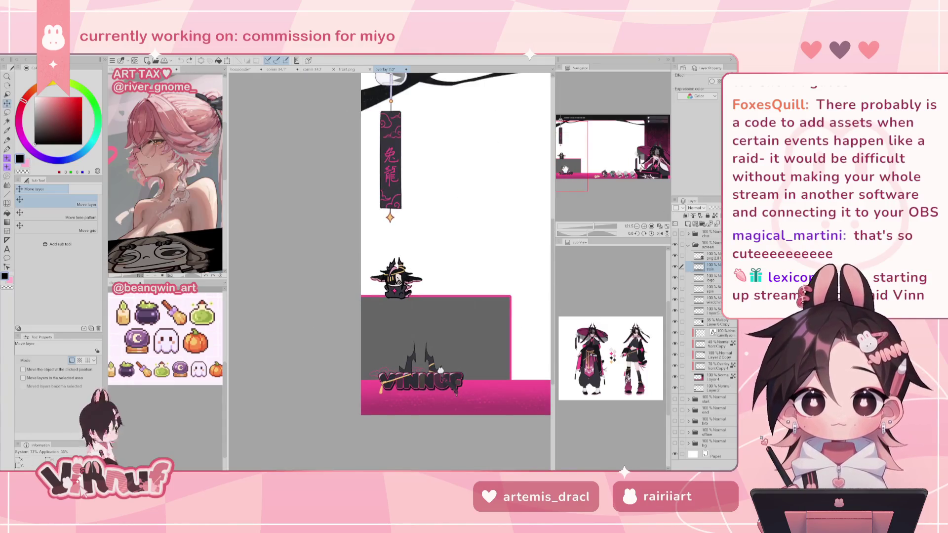
- Collapse the screen folder, hide the screen scene and show STARTING SOON instead
drag(570, 184, 608, 189)
scroll(607, 189, down, 3)
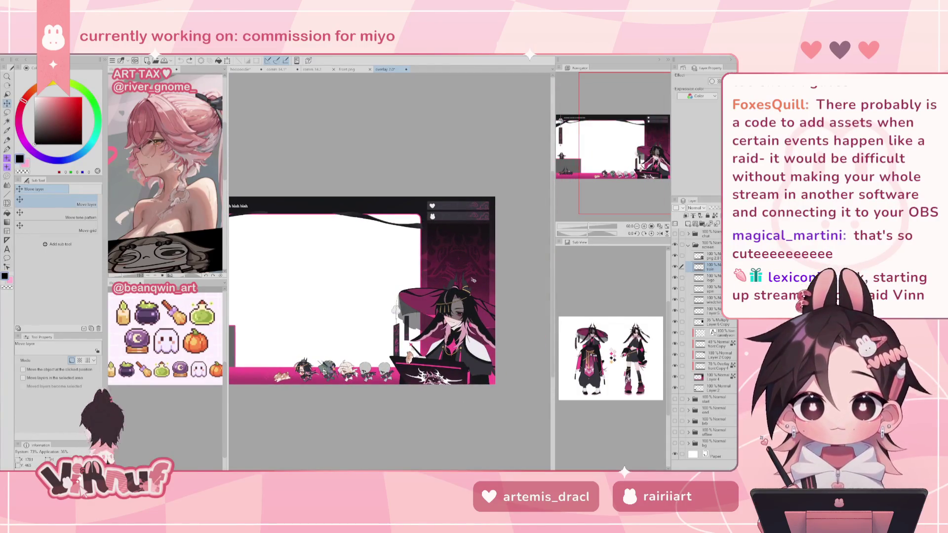
drag(635, 174, 610, 174)
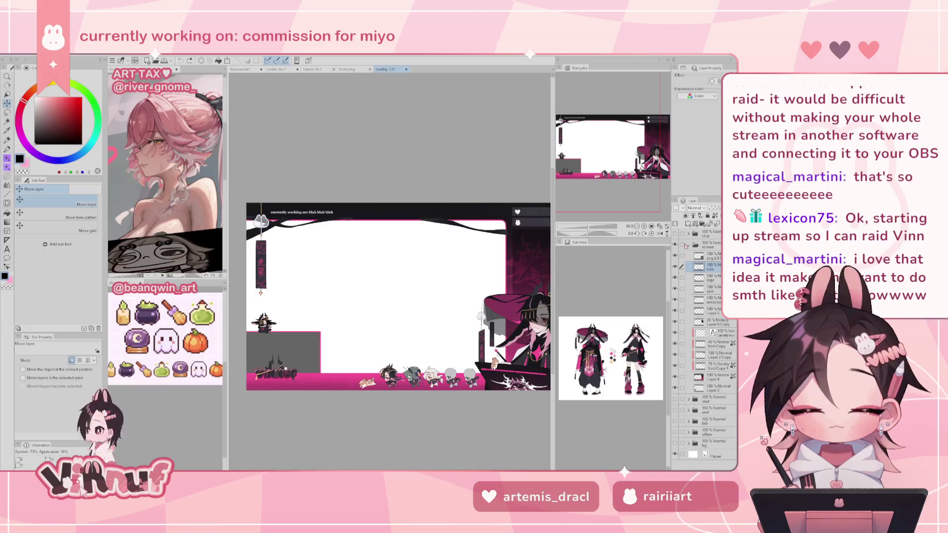
click(689, 244)
click(676, 244)
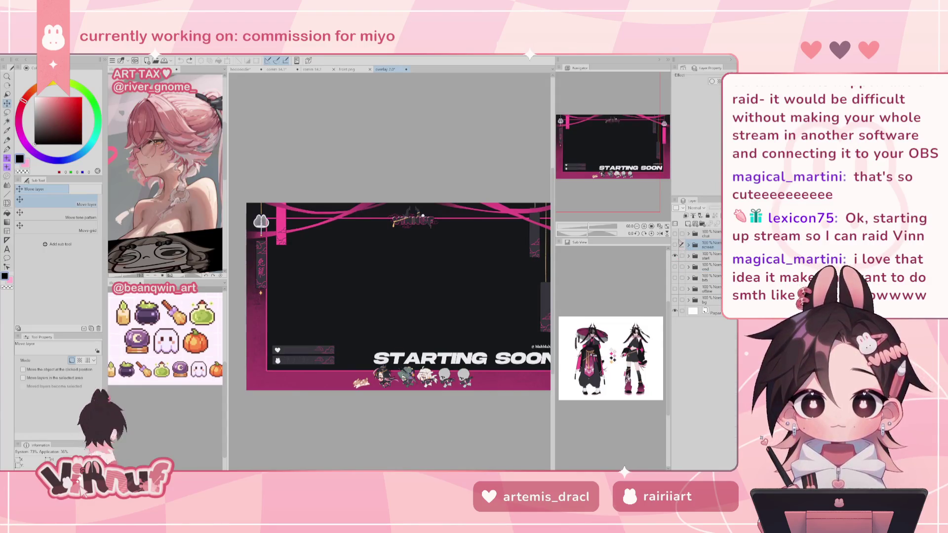
- Fit the whole overlay in the window and recentre it in view
click(660, 226)
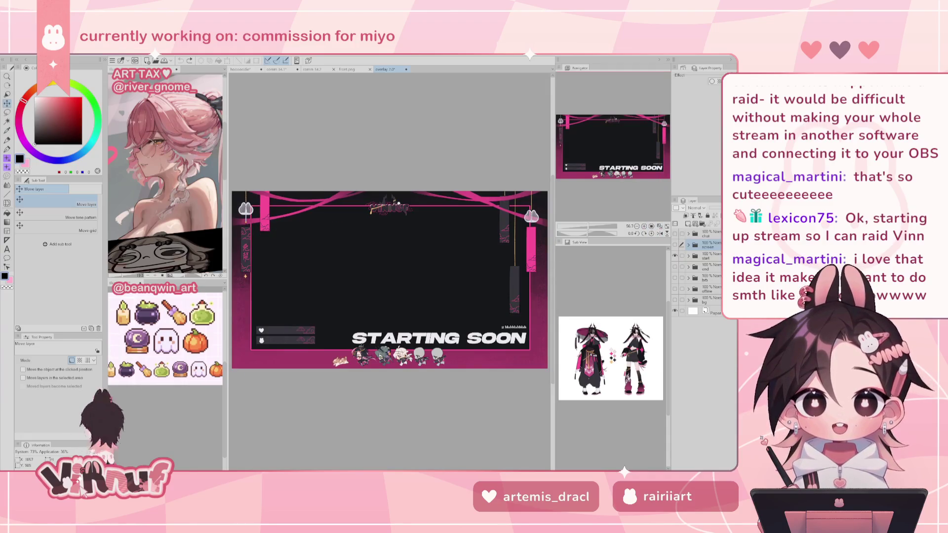
scroll(377, 372, up, 1)
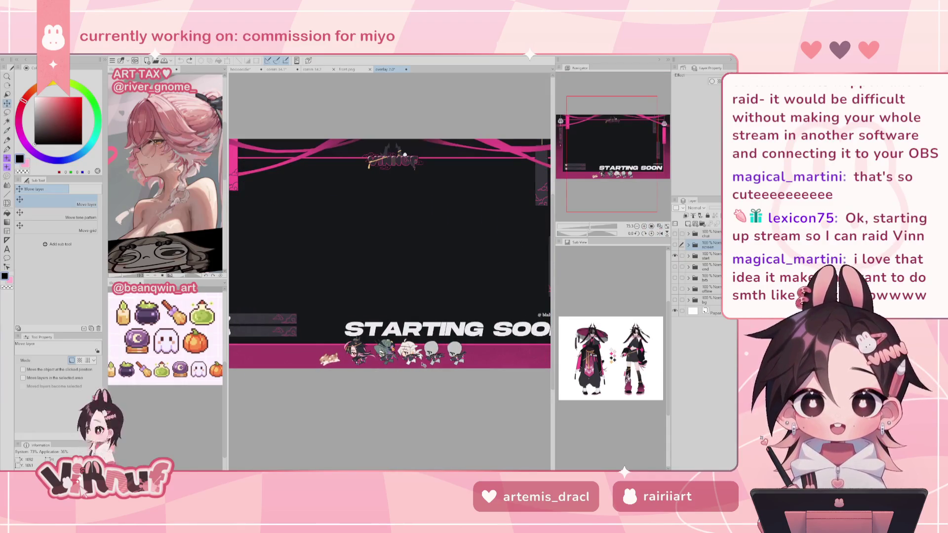
drag(275, 220, 287, 195)
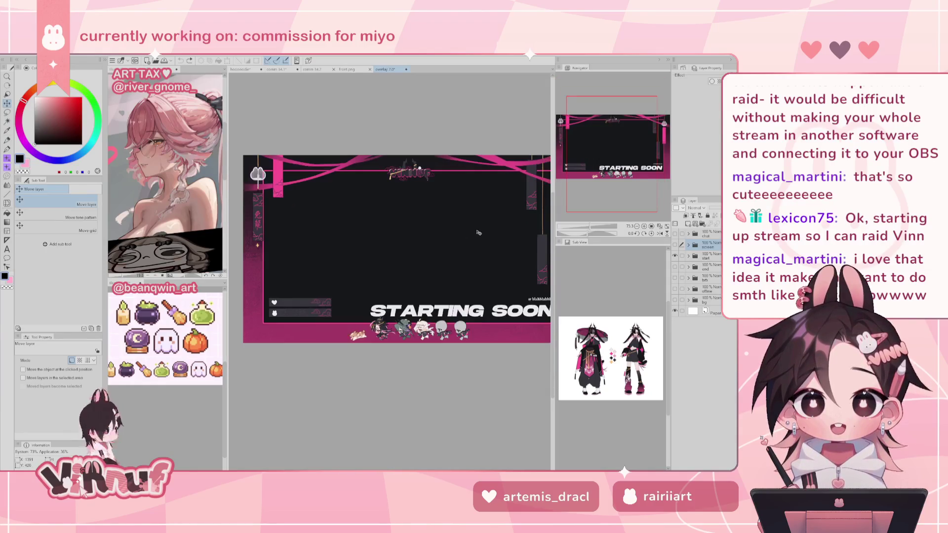
drag(614, 136, 621, 127)
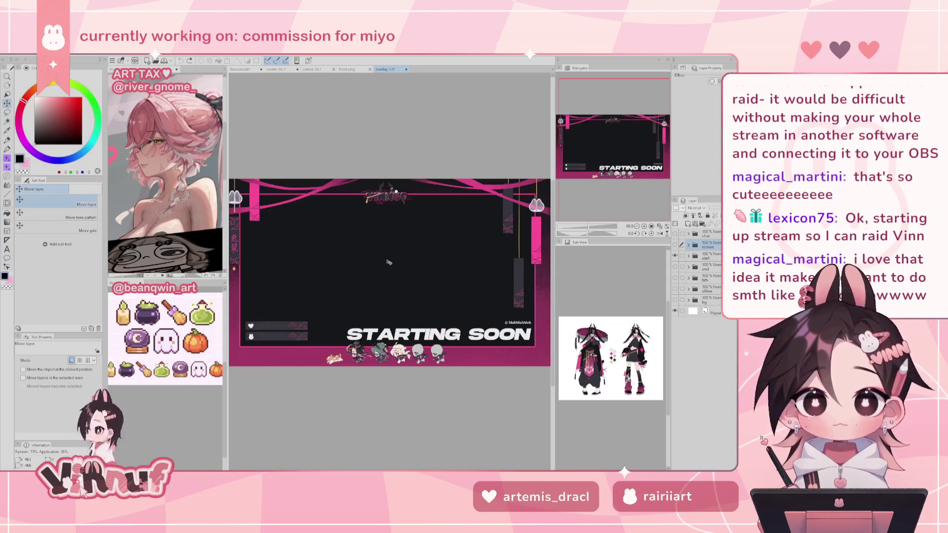
scroll(484, 309, up, 5)
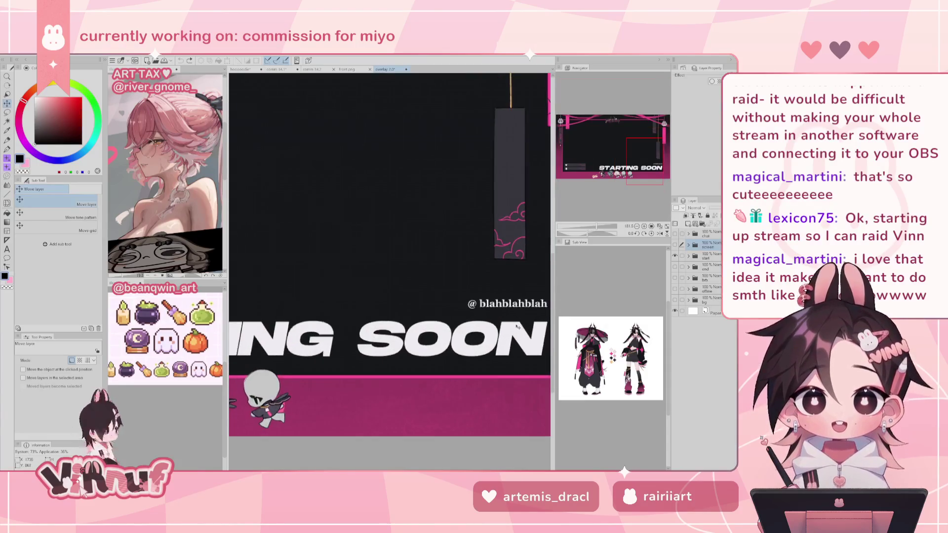
drag(650, 160, 642, 149)
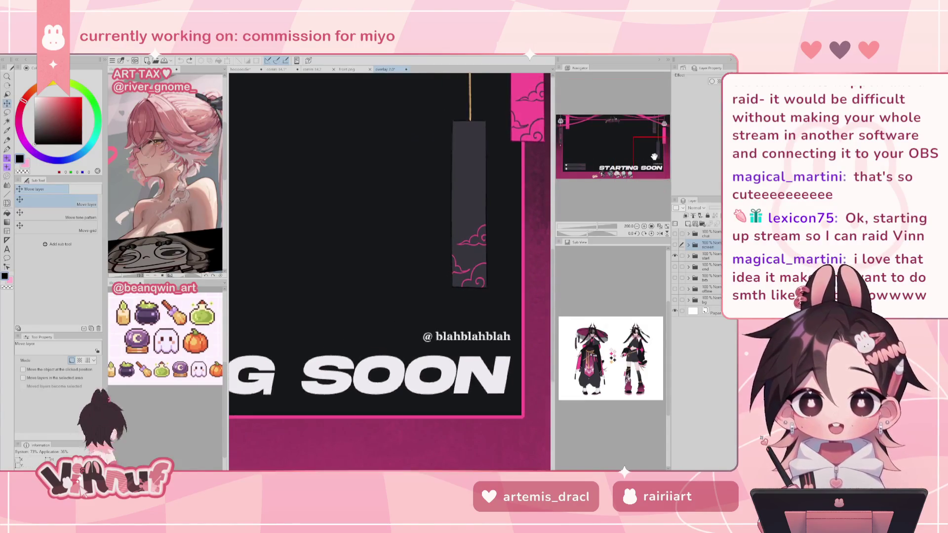
scroll(502, 375, down, 3)
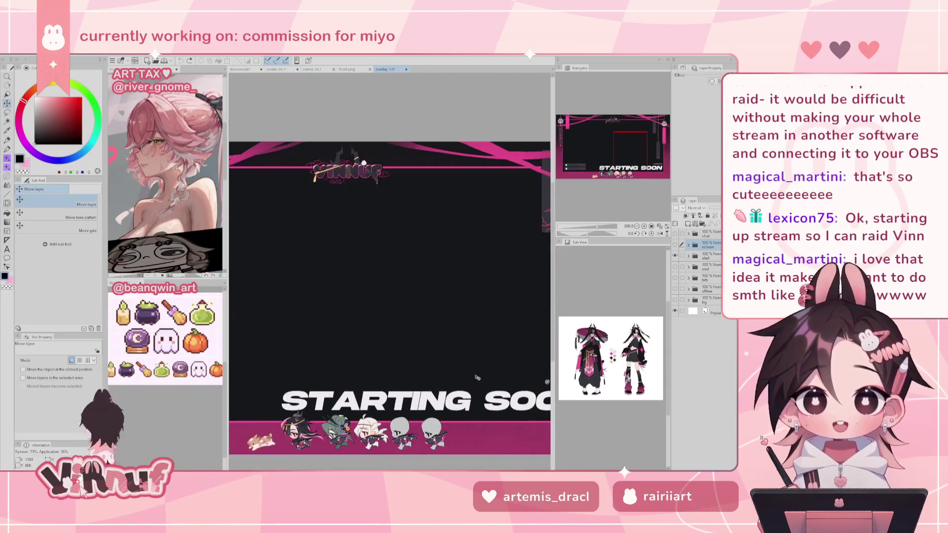
scroll(512, 350, down, 1)
scroll(512, 351, down, 1)
scroll(511, 351, down, 1)
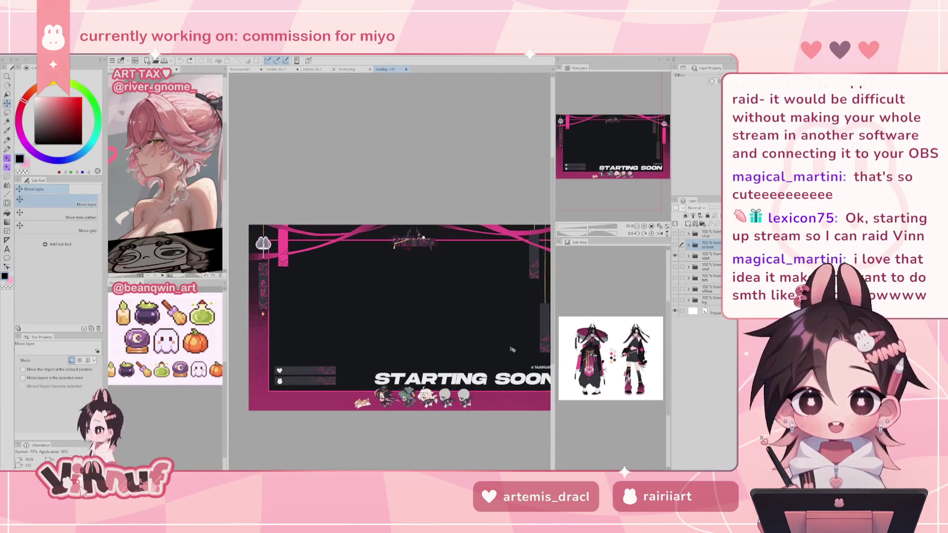
drag(611, 155, 620, 155)
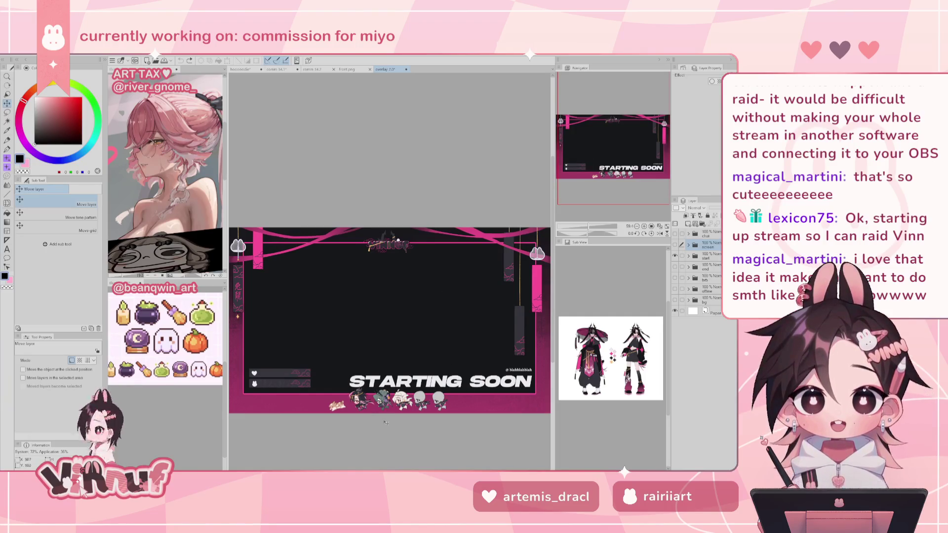
scroll(438, 379, up, 1)
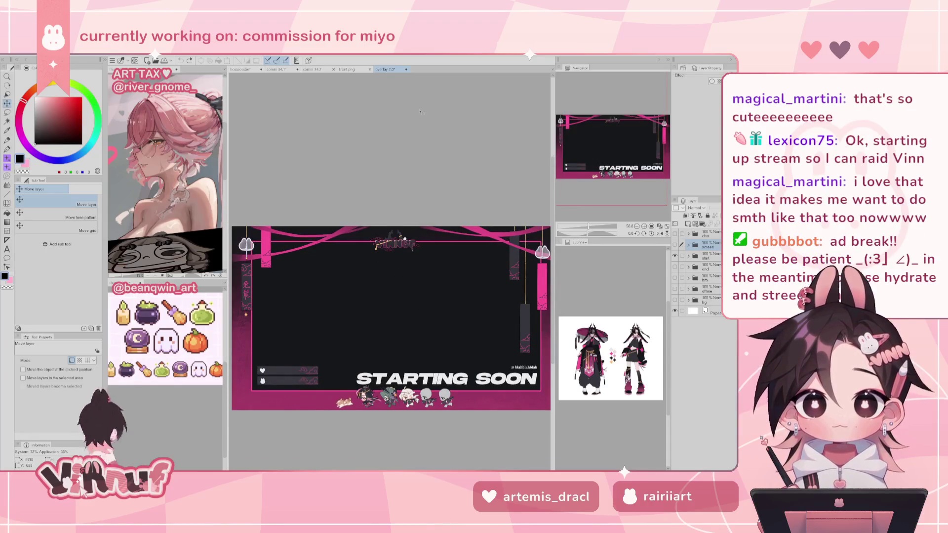
- Show the Stream Ending, Be Right Back and OFFLINE scenes in turn via layer visibility
click(676, 256)
click(676, 267)
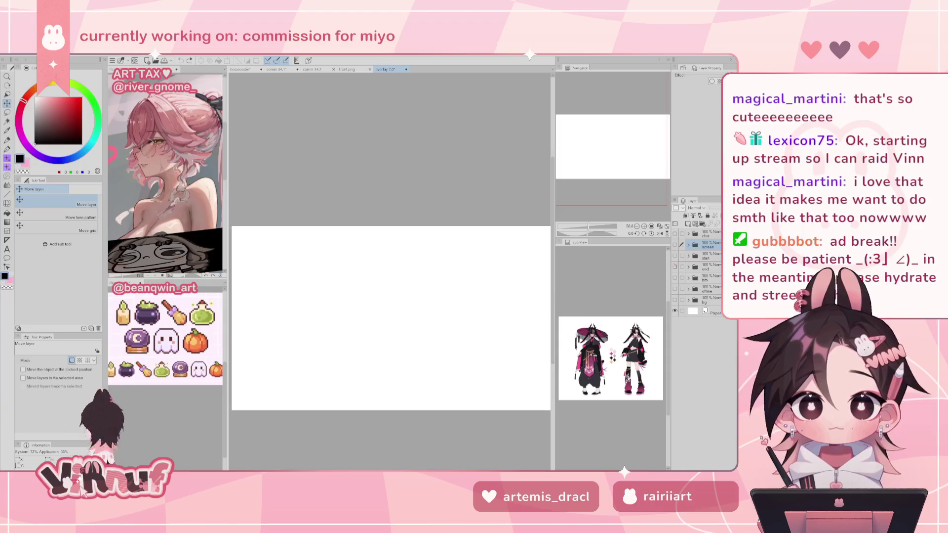
click(675, 267)
click(675, 278)
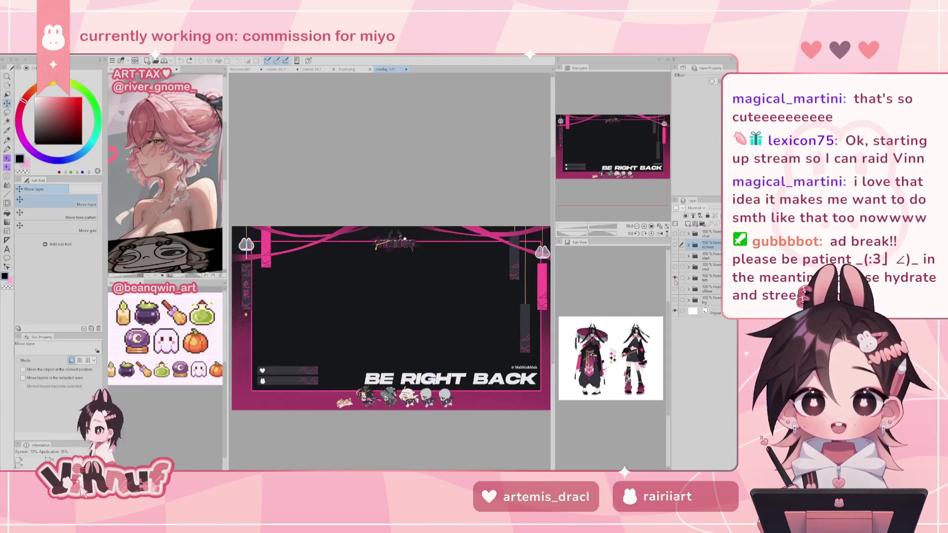
click(675, 278)
click(676, 289)
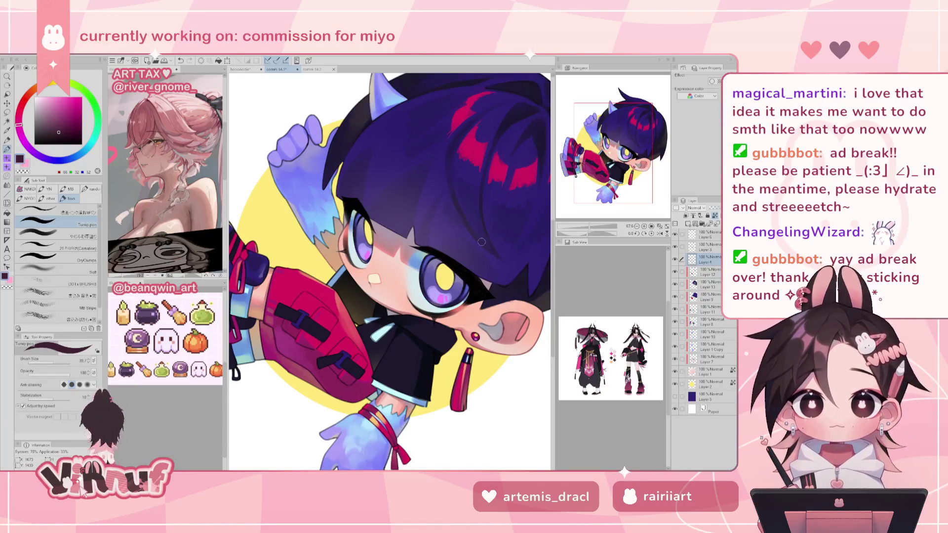
- Pick a dark red, then sample a greyish purple from the artwork and darken it
alt+click(461, 332)
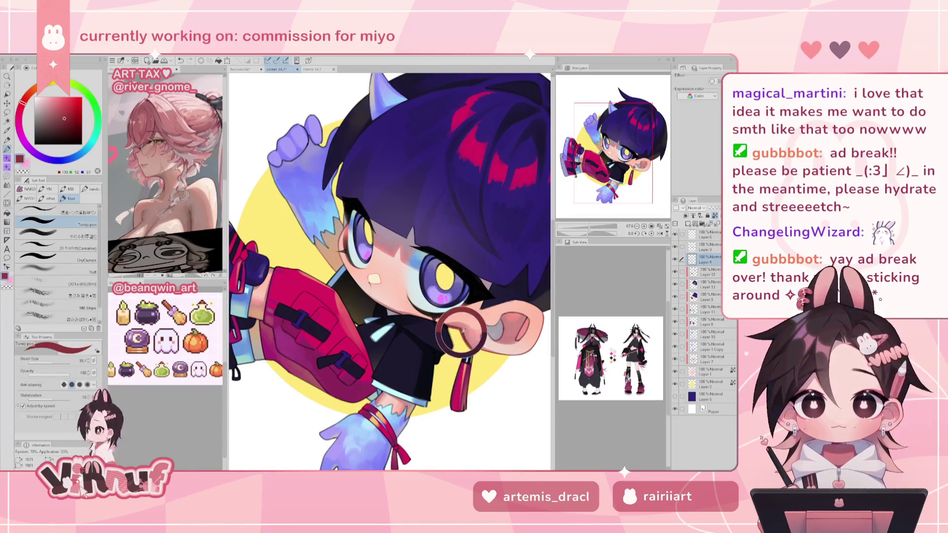
click(70, 120)
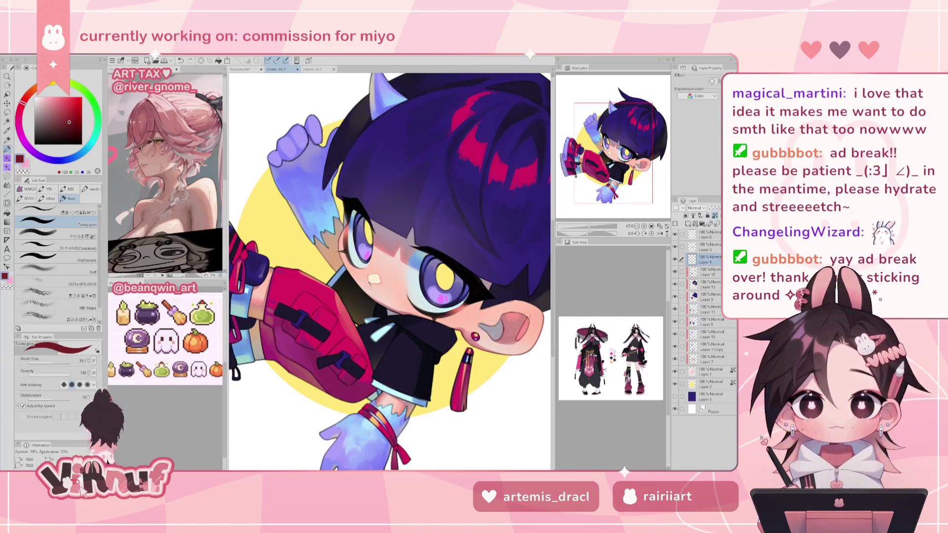
drag(604, 158, 590, 169)
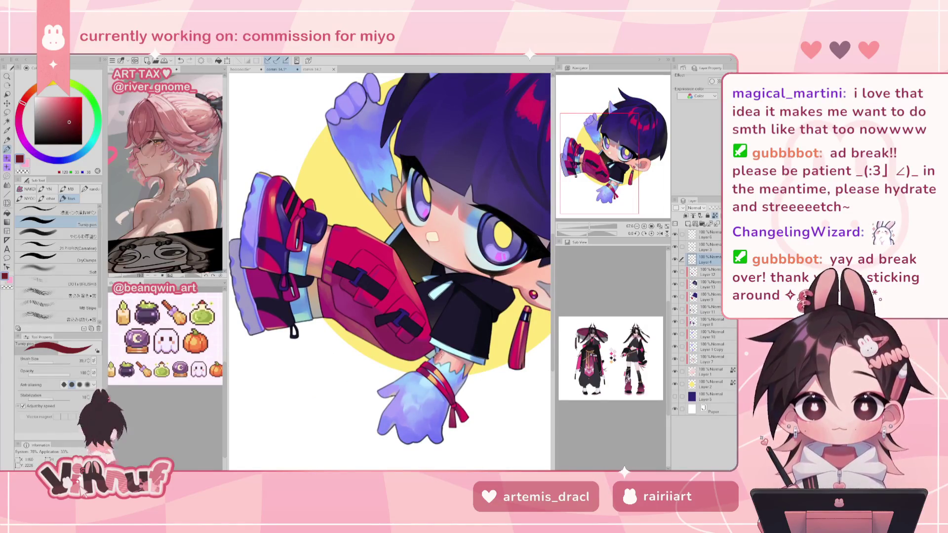
drag(485, 330, 534, 346)
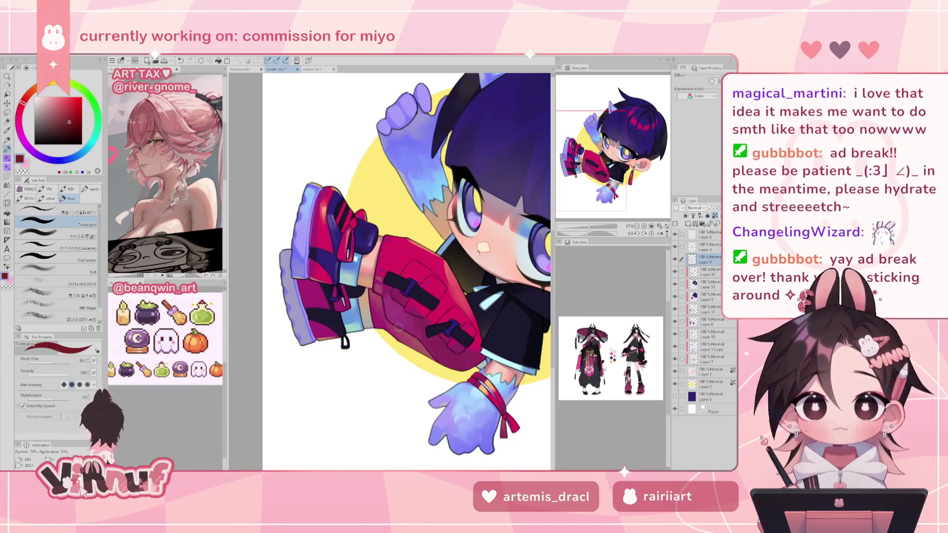
alt+click(453, 195)
drag(453, 195, 448, 185)
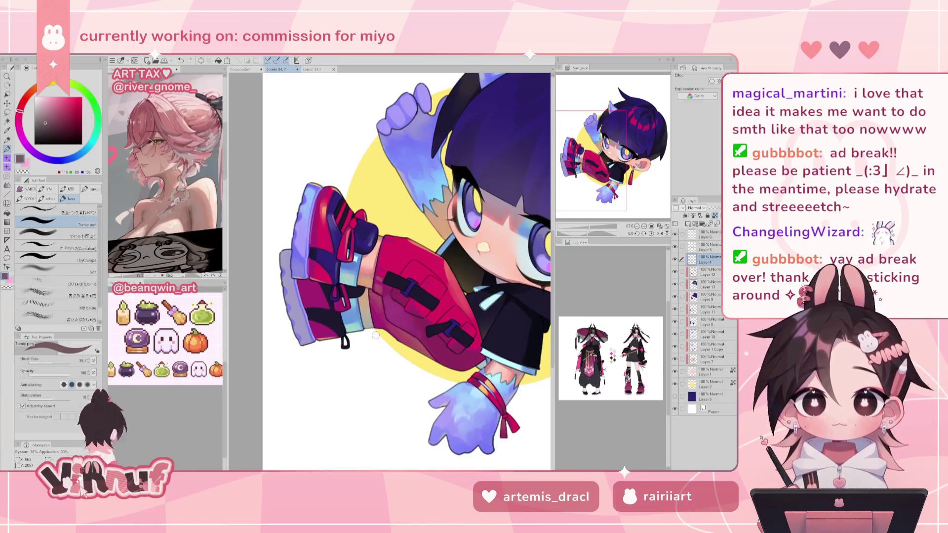
click(50, 128)
drag(20, 112, 19, 116)
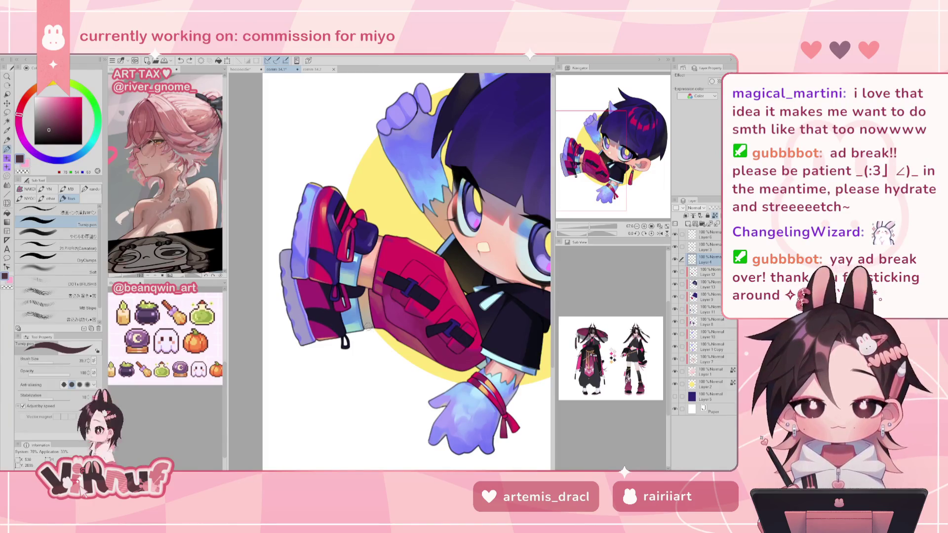
- Sample the horn's blue, adjust it to bright navy, set brush size 119.2, and show the price sheet
key(ctrl+minus)
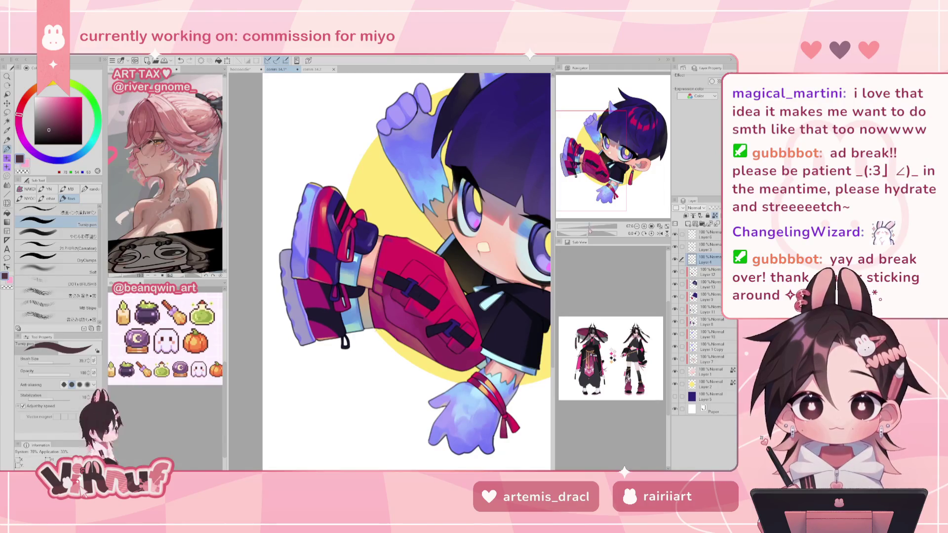
scroll(390, 272, up, 3)
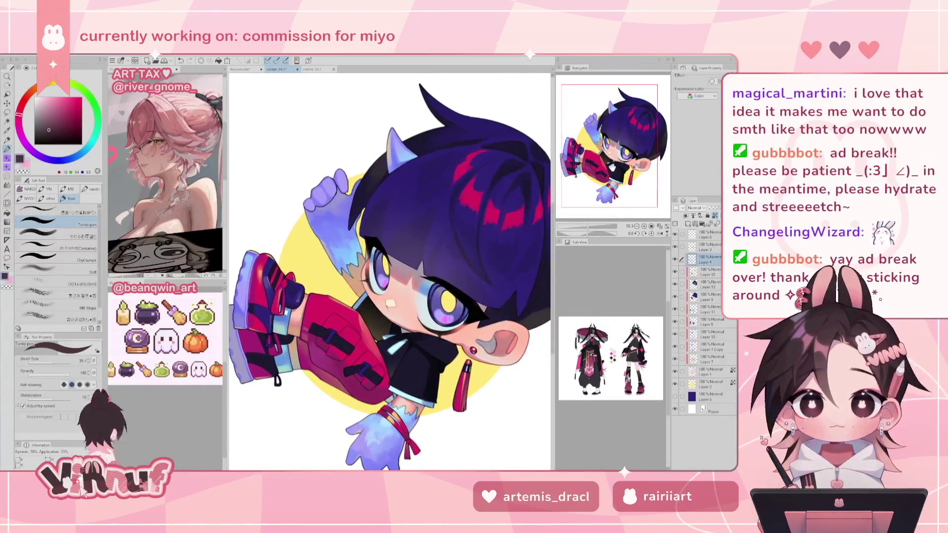
drag(396, 156, 371, 188)
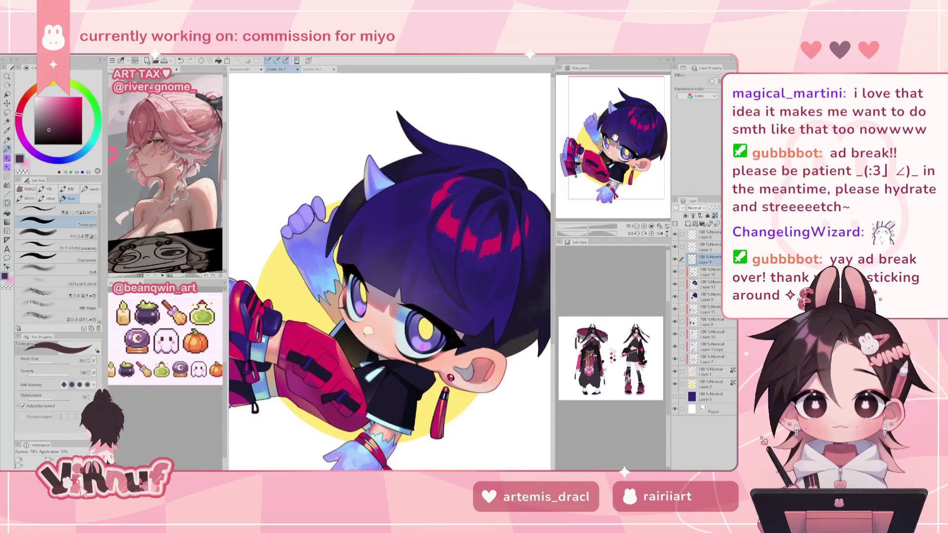
alt+click(371, 188)
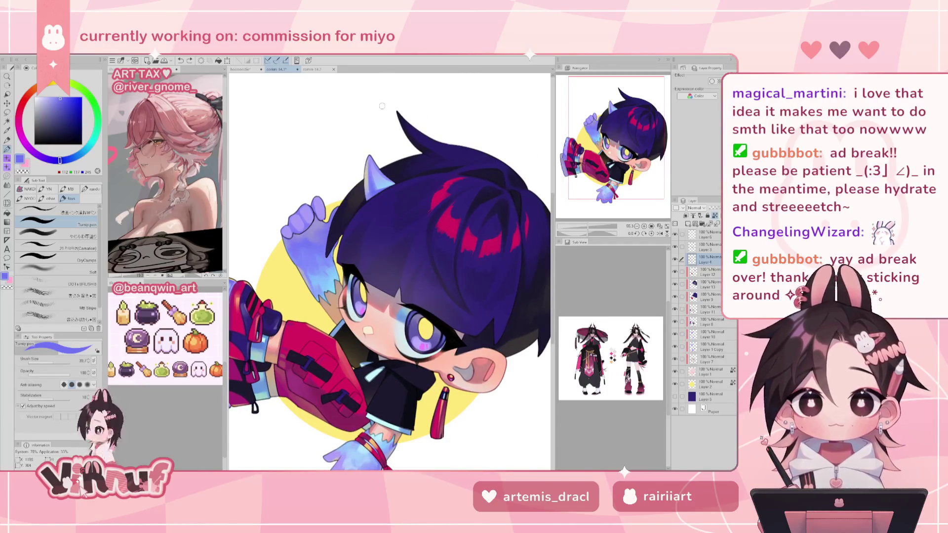
drag(71, 115, 82, 117)
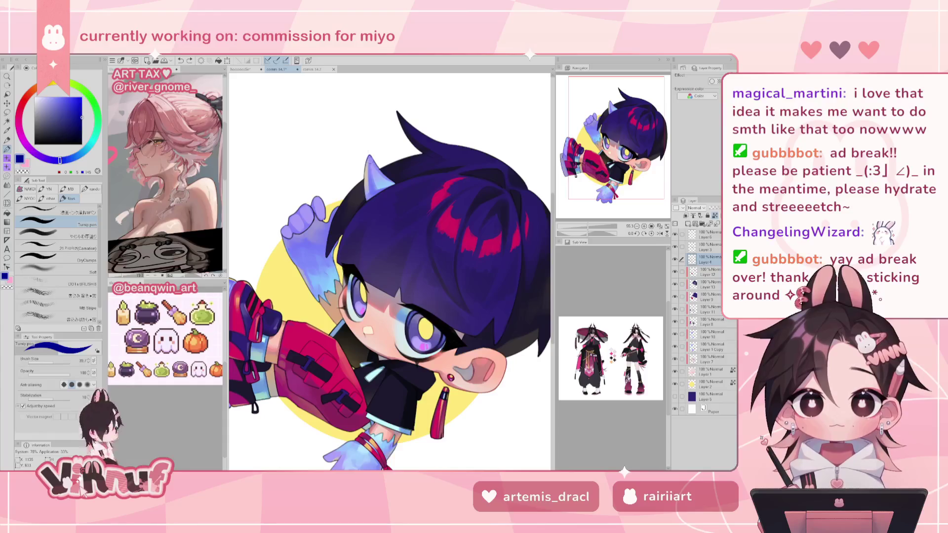
drag(82, 117, 83, 101)
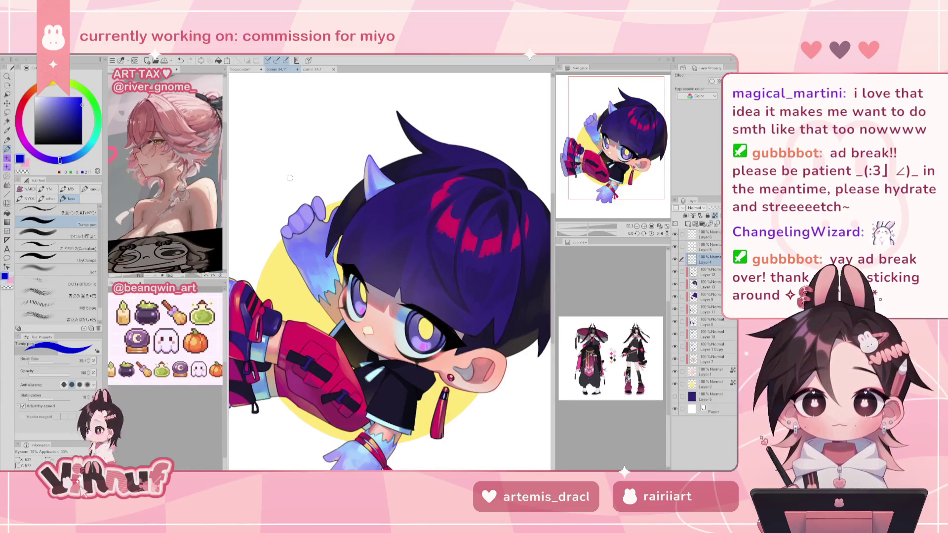
click(57, 361)
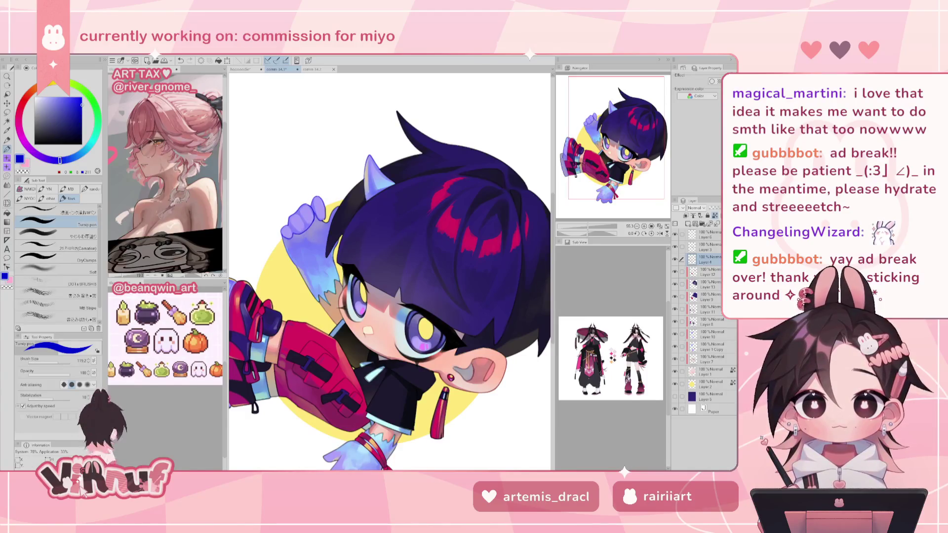
click(625, 454)
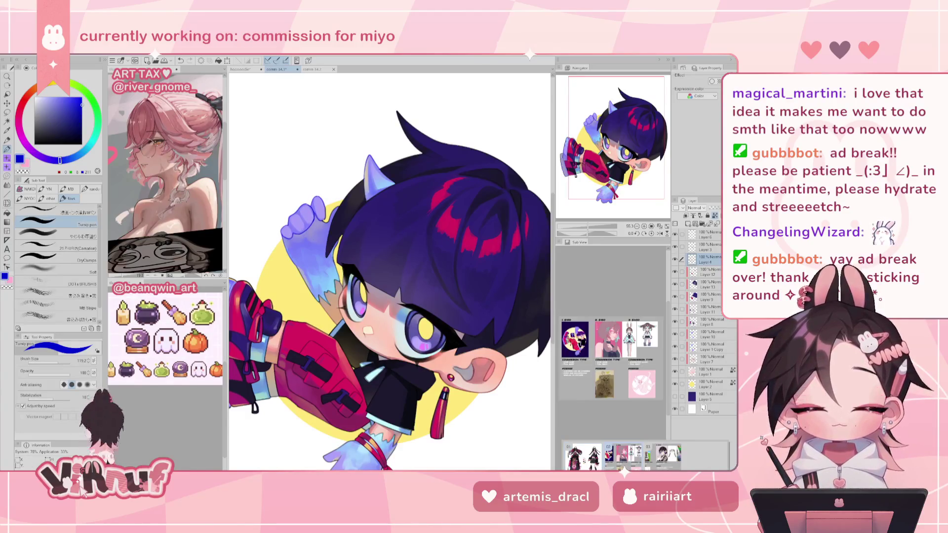
- Paint light cyan highlights sampled from the artwork onto the raised glove
scroll(649, 399, up, 2)
scroll(649, 399, up, 2)
scroll(649, 398, down, 2)
scroll(637, 391, down, 1)
scroll(617, 380, down, 2)
scroll(606, 372, down, 1)
scroll(606, 372, down, 2)
scroll(605, 372, down, 1)
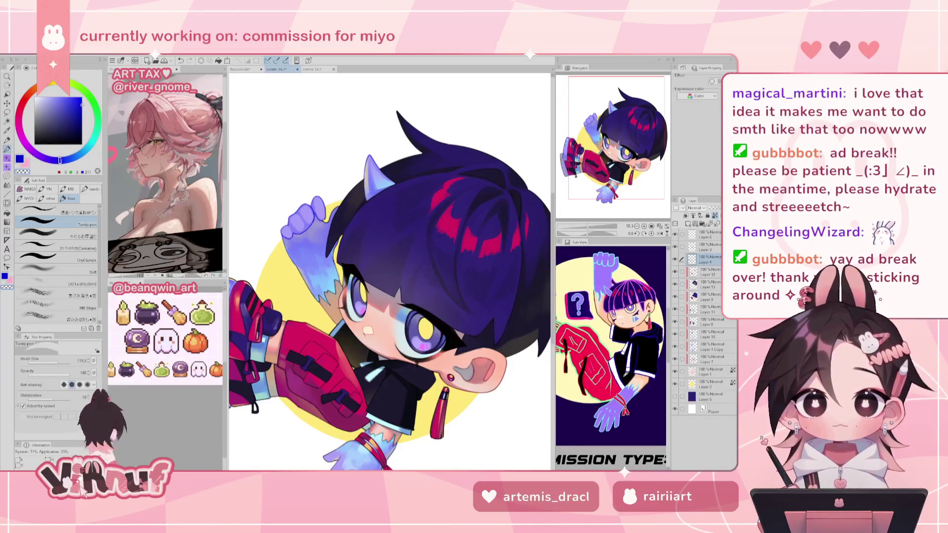
alt+click(333, 289)
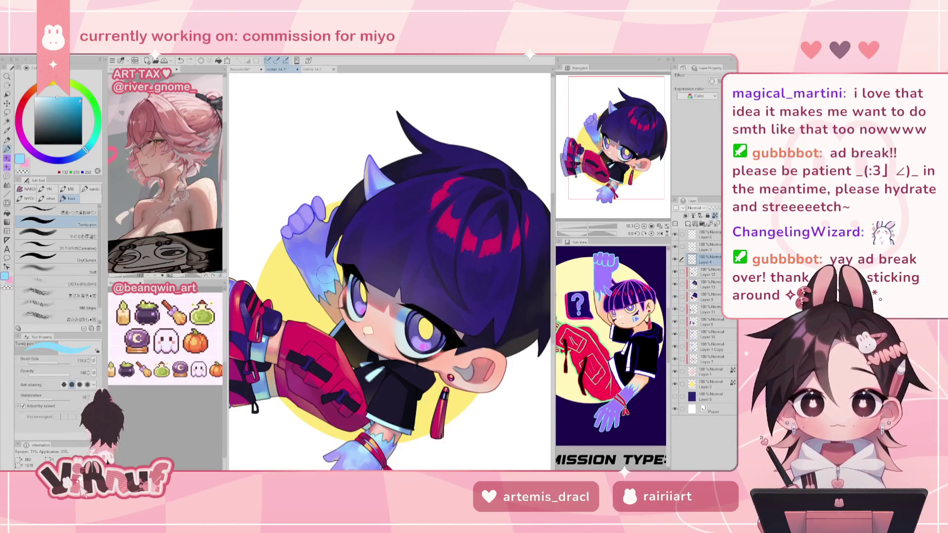
drag(319, 200, 284, 247)
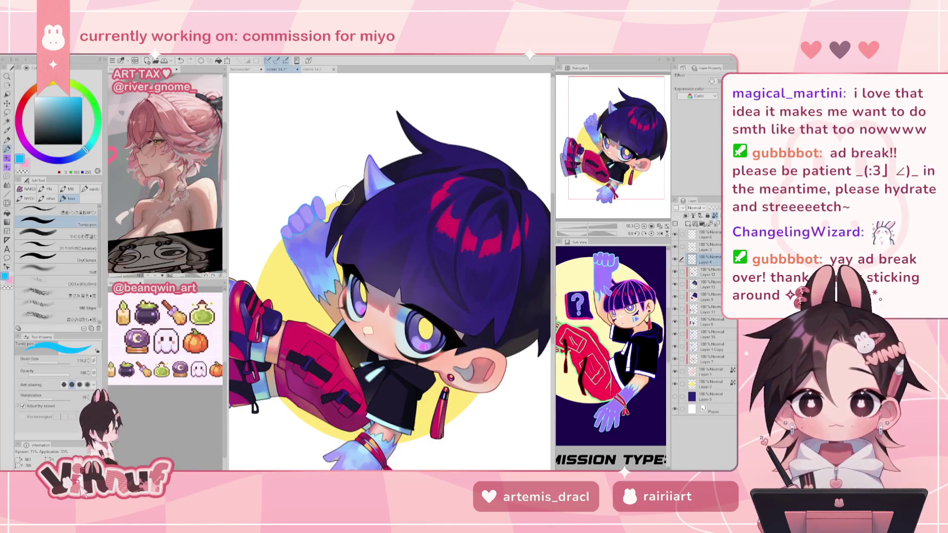
- Add darker blue shading to the raised glove, then brighten the blue slightly
click(69, 158)
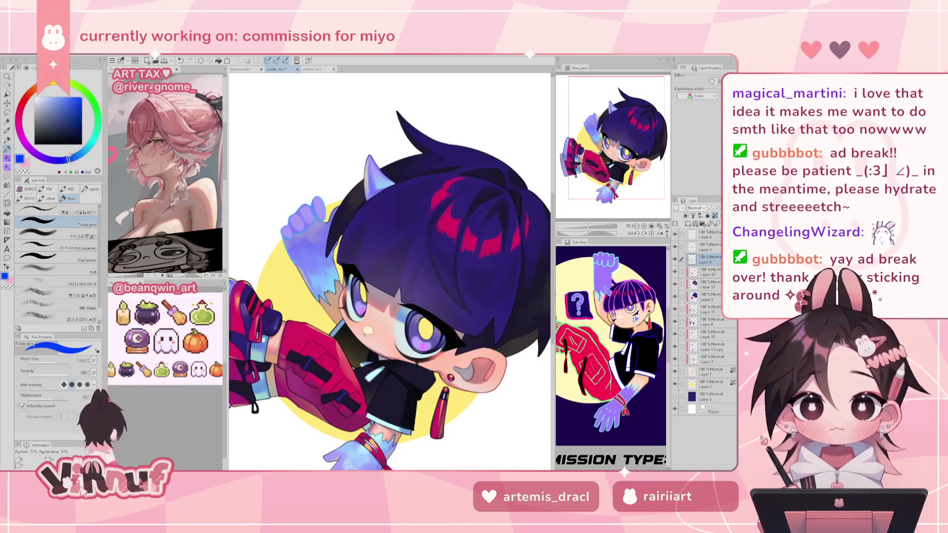
click(82, 105)
drag(317, 197, 282, 255)
click(68, 159)
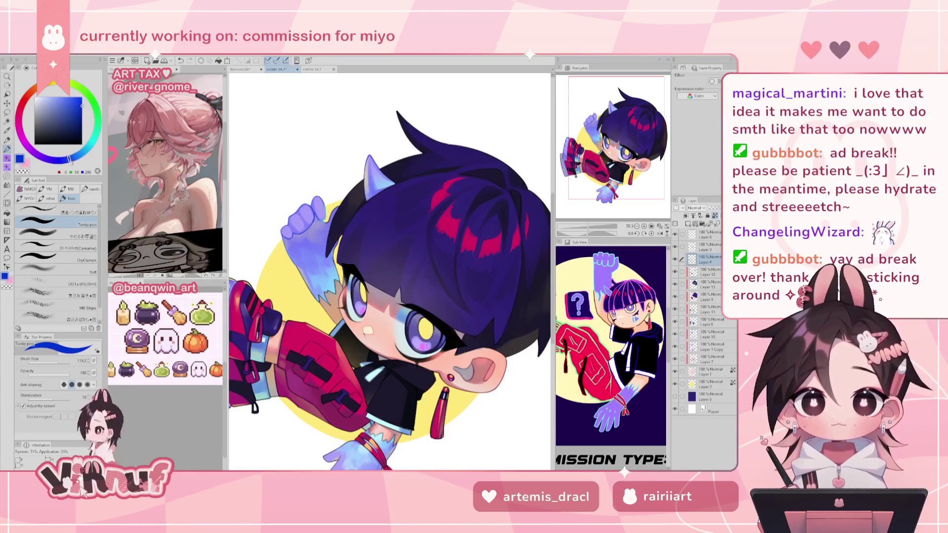
drag(69, 160, 65, 159)
click(82, 98)
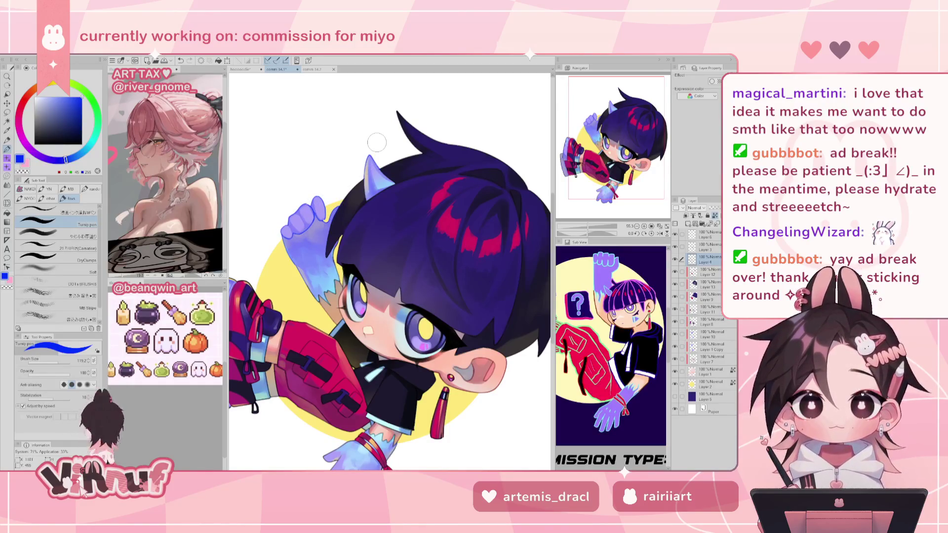
- Resize the brush from about 40 to 207 and settle on 56, reframing around the glove
drag(58, 364, 51, 362)
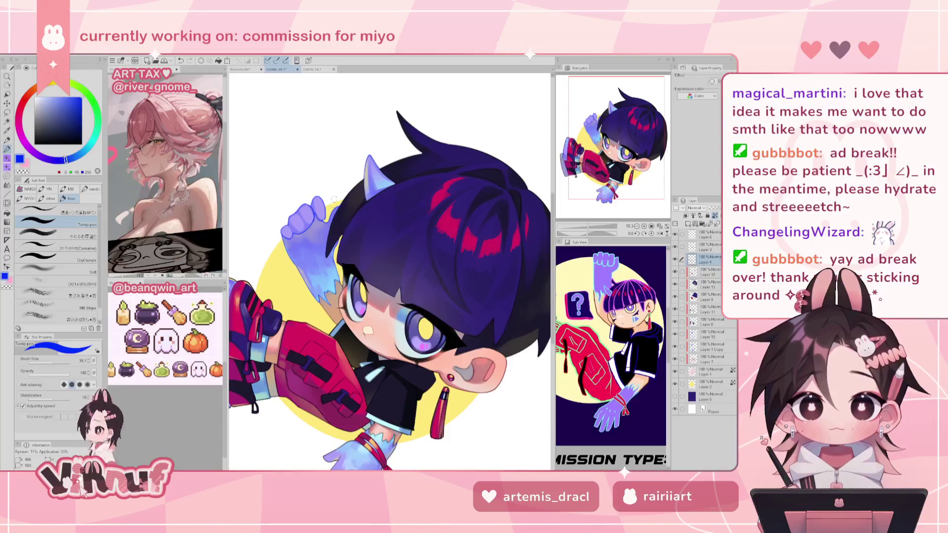
drag(602, 145, 597, 162)
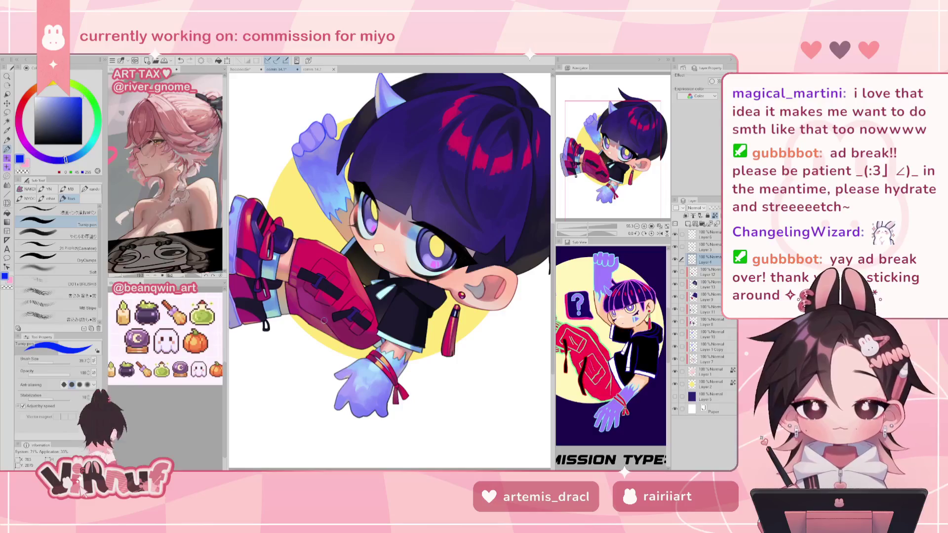
drag(388, 279, 398, 279)
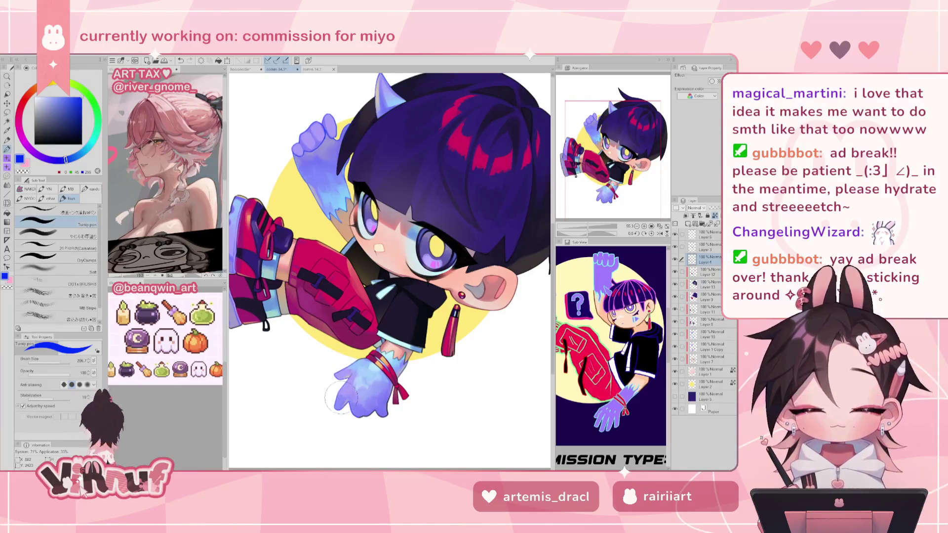
click(57, 360)
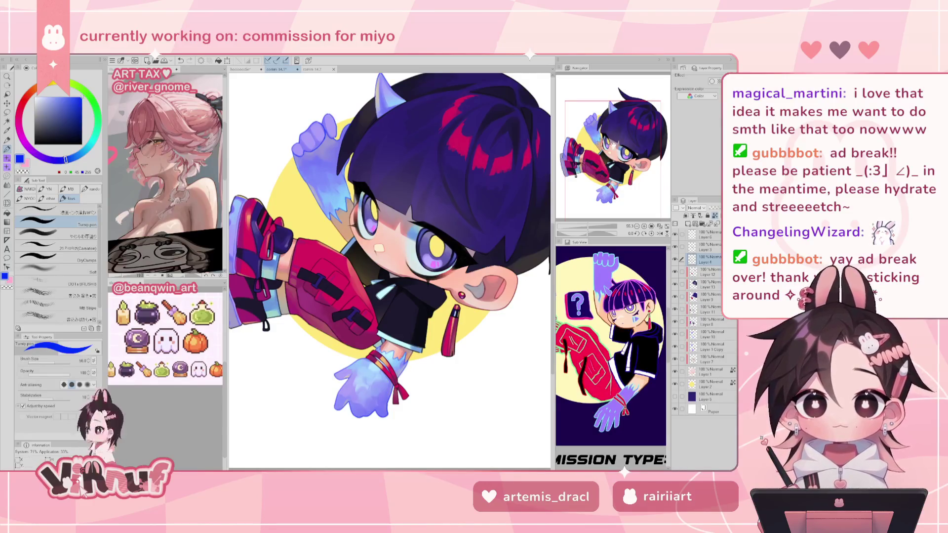
drag(613, 145, 603, 125)
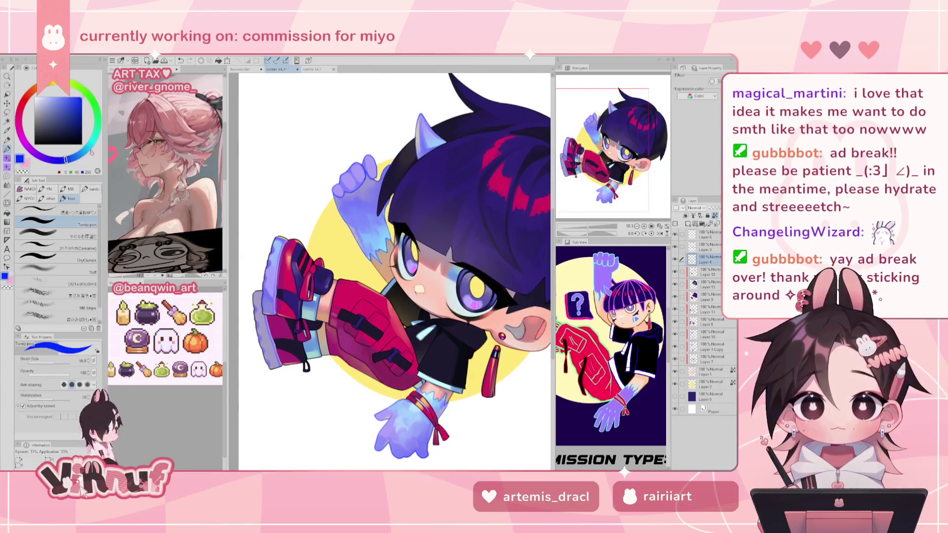
- Paint light cyan marks on the lower glove's wrist fur
click(92, 143)
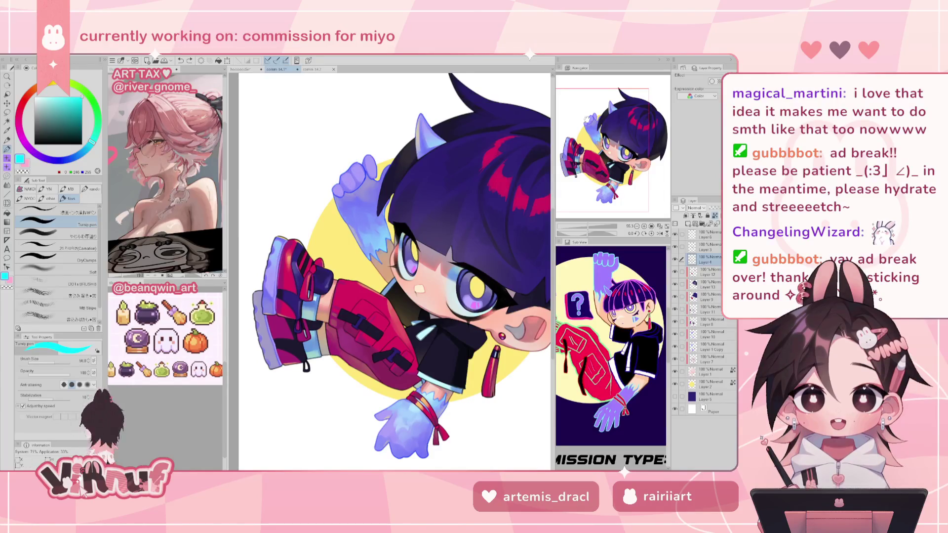
drag(606, 126, 599, 118)
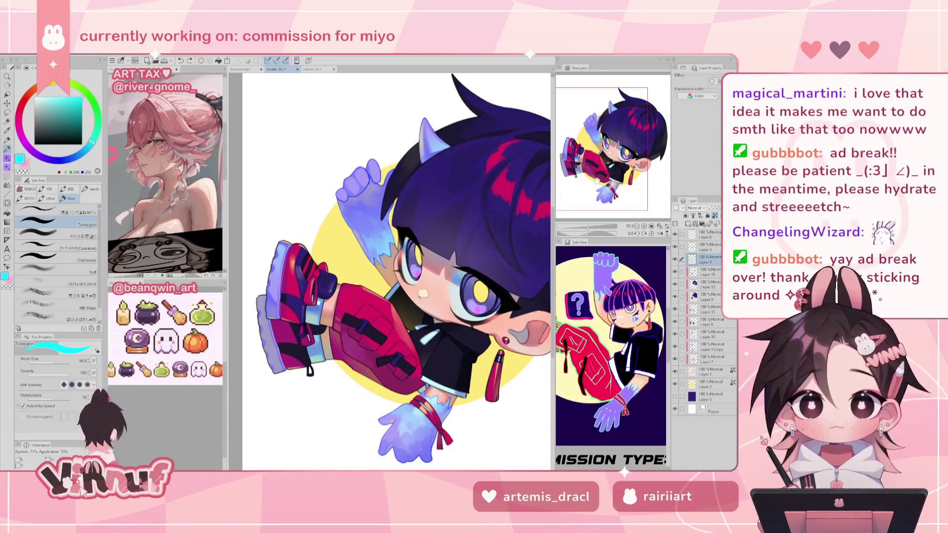
drag(597, 180, 598, 201)
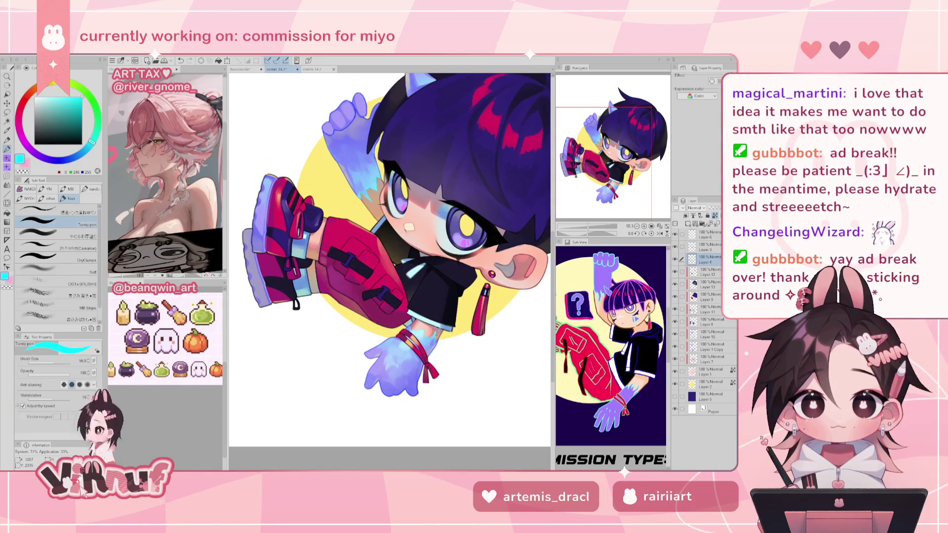
drag(412, 328, 433, 338)
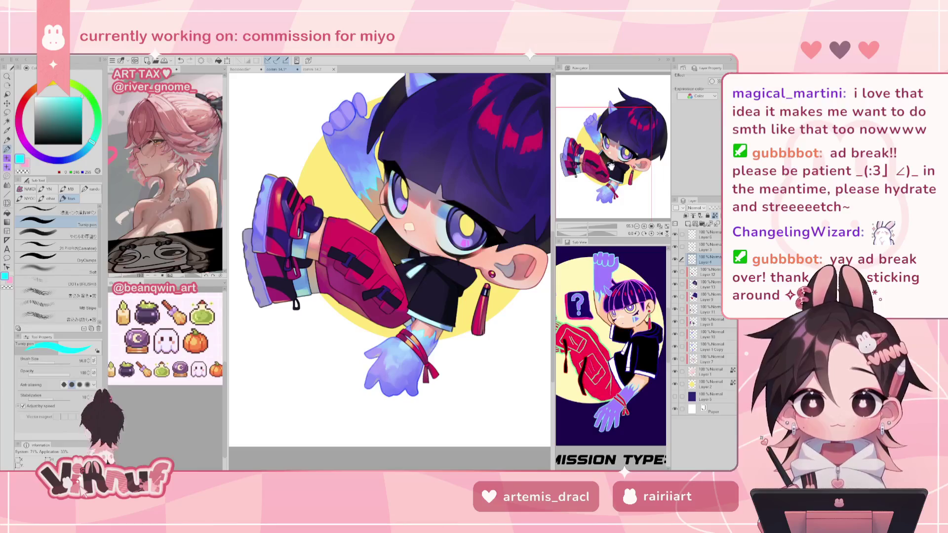
scroll(613, 159, up, 1)
scroll(614, 157, up, 1)
drag(615, 155, 598, 123)
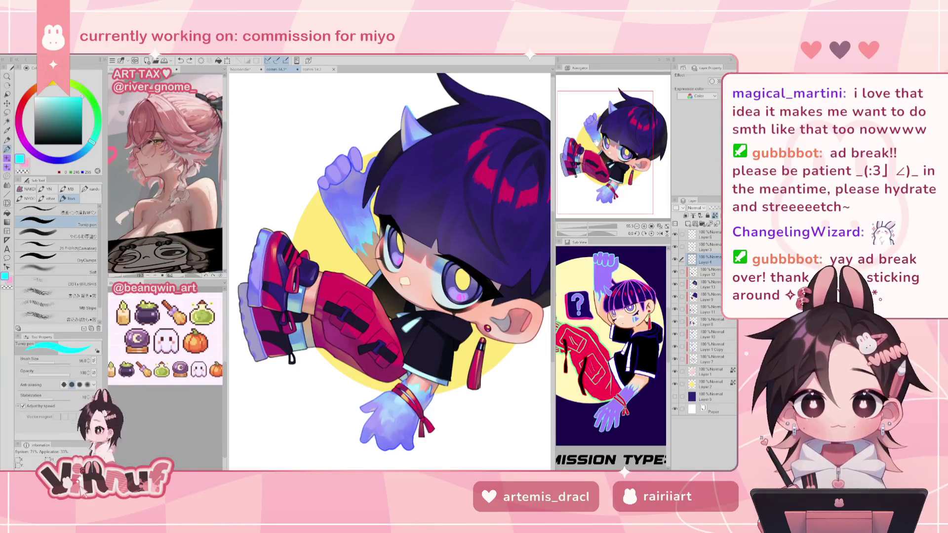
- Sample blue from the lavender hand and adjust it between sky blue and a deeper shade
drag(601, 323, 628, 323)
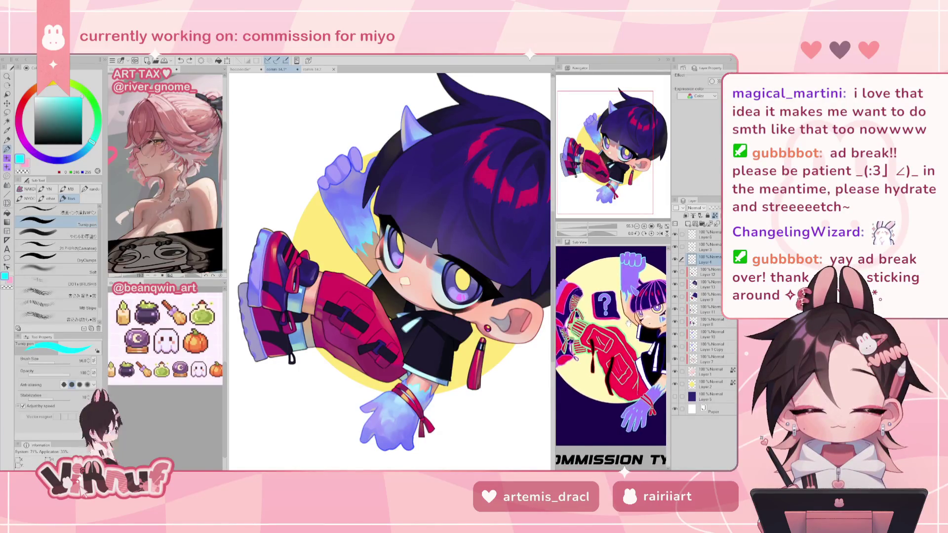
drag(254, 256, 295, 256)
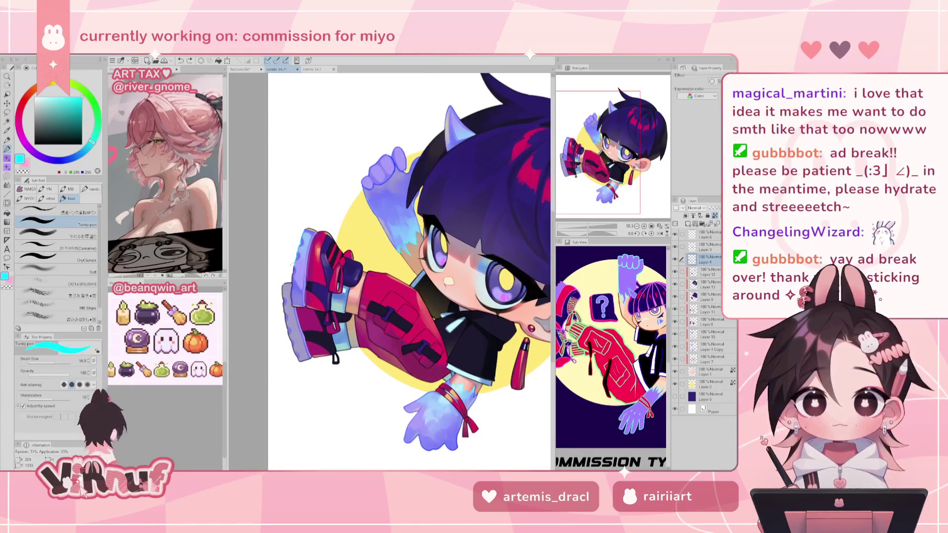
alt+click(398, 162)
alt+click(395, 163)
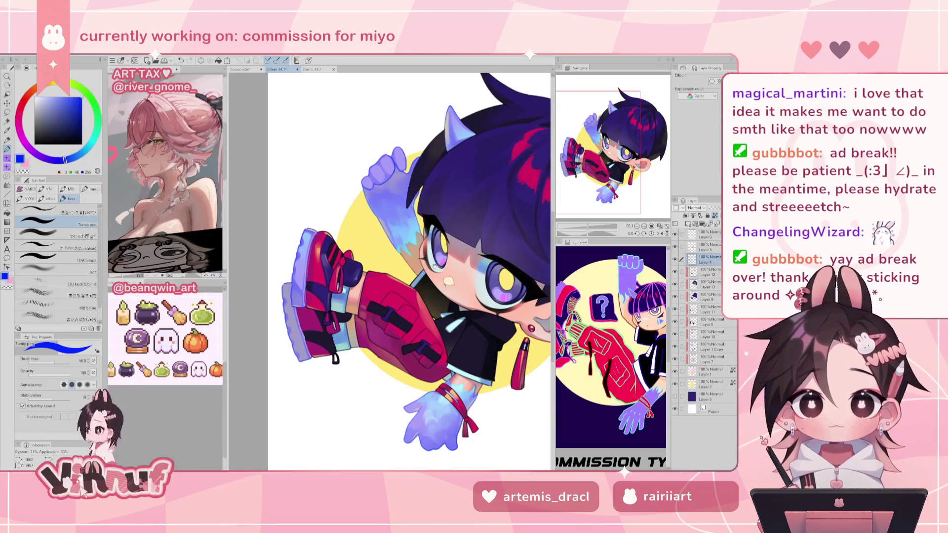
drag(433, 263, 419, 252)
drag(65, 159, 87, 156)
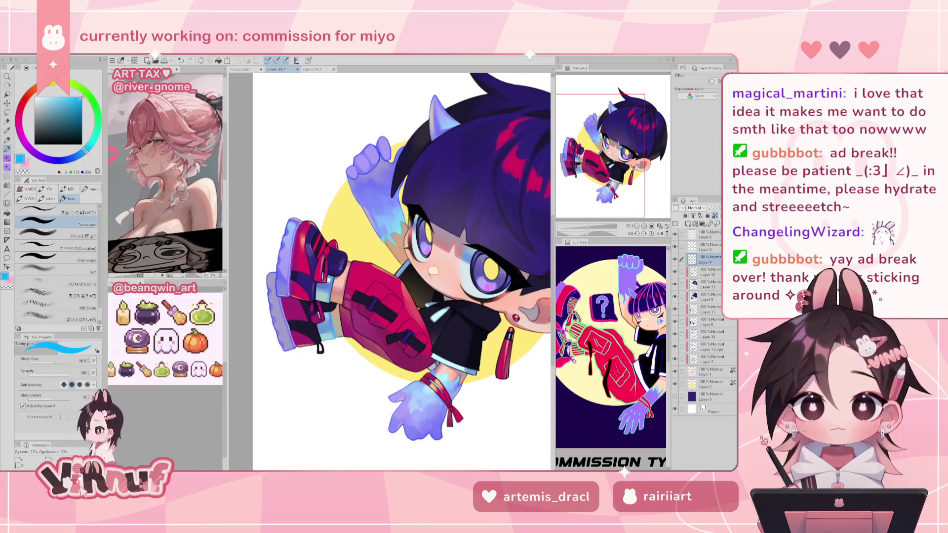
drag(84, 151, 77, 156)
drag(83, 101, 82, 106)
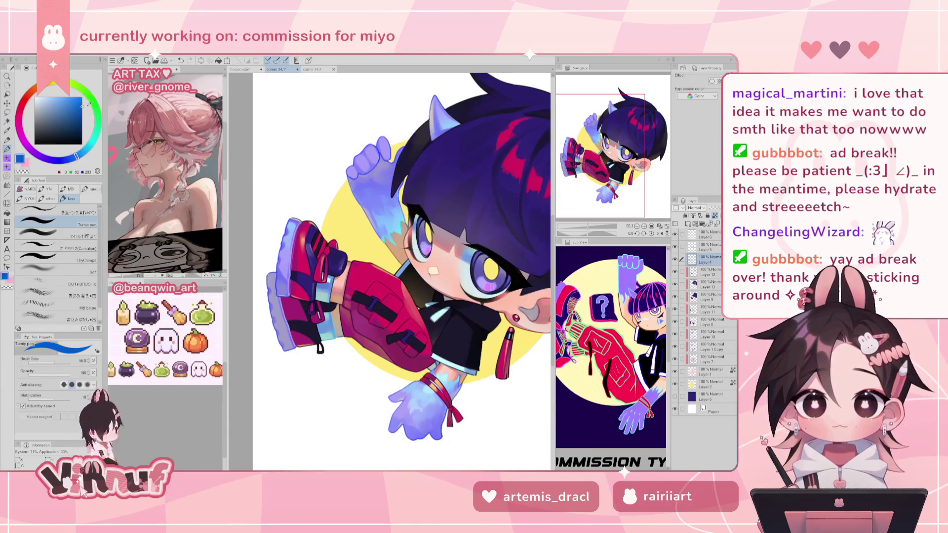
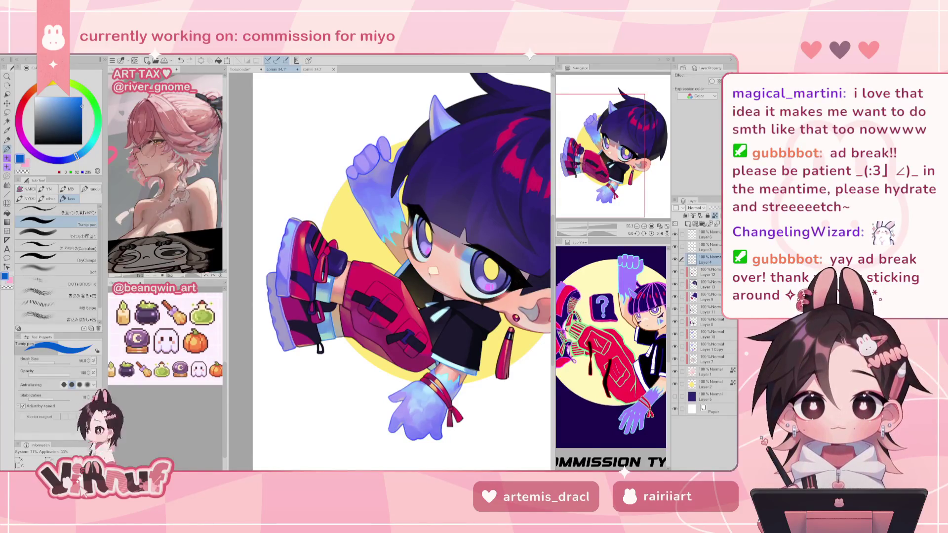
- Tilt the view and eyedrop the hair's brighter blue-purple as the drawing colour
scroll(446, 289, down, 1)
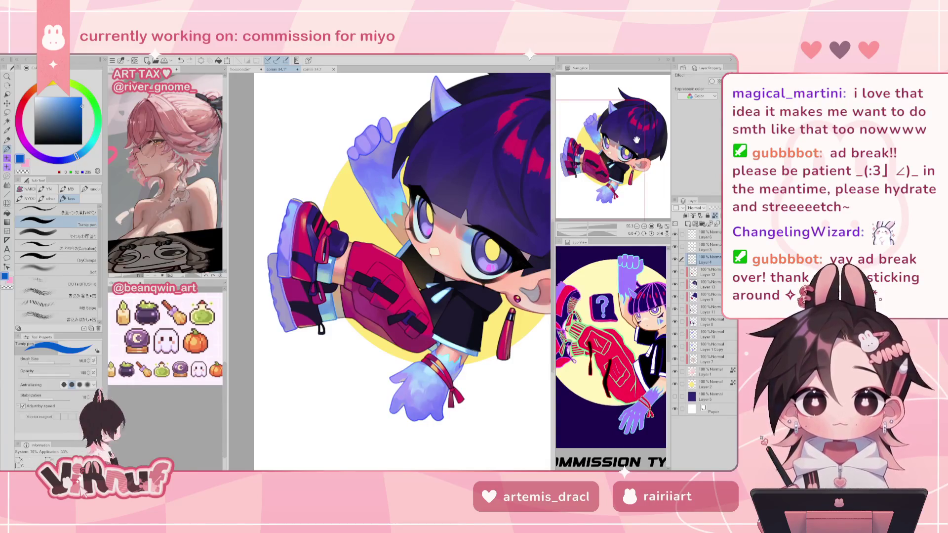
drag(439, 330, 405, 345)
scroll(390, 257, up, 2)
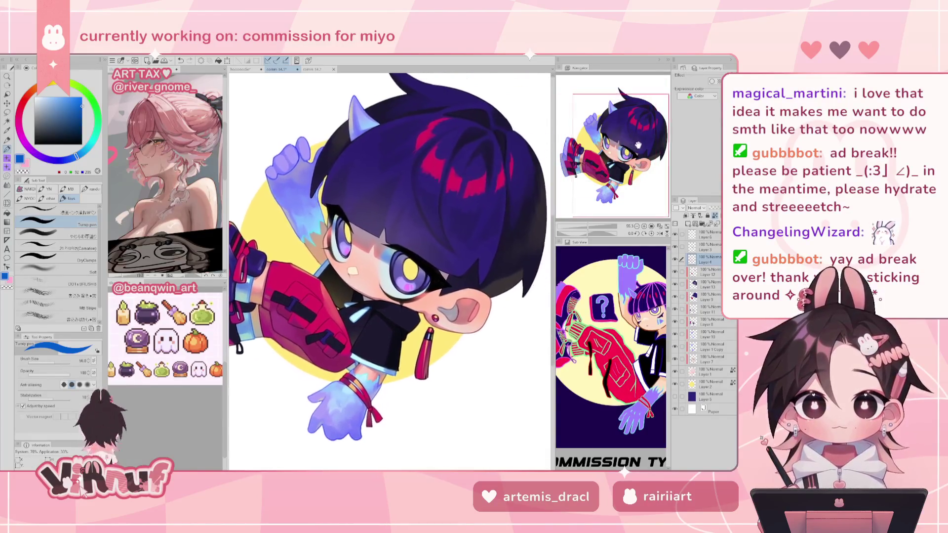
scroll(390, 257, down, 2)
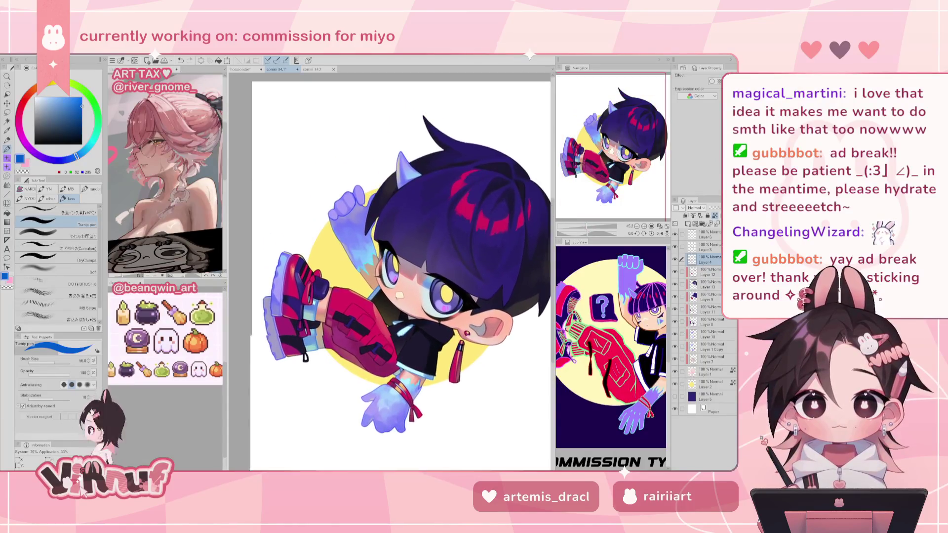
alt+click(439, 188)
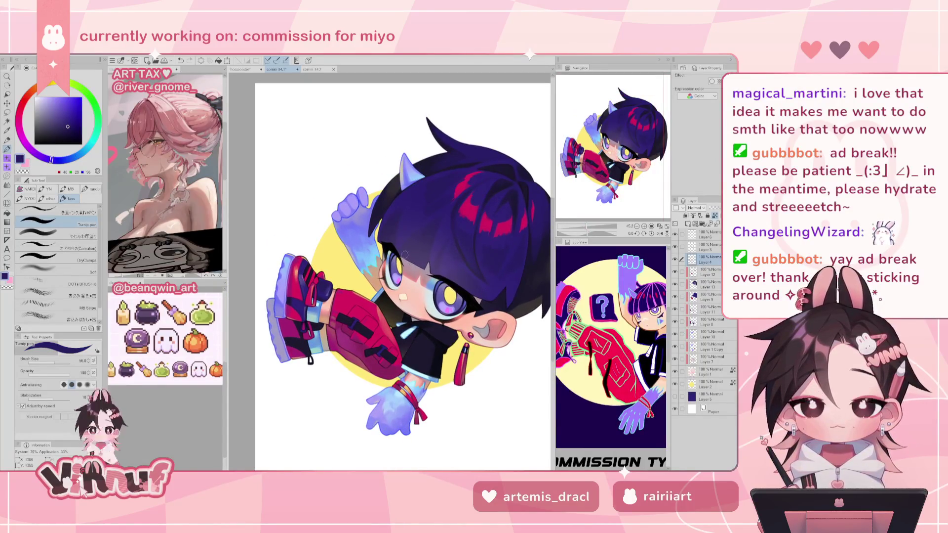
alt+click(436, 209)
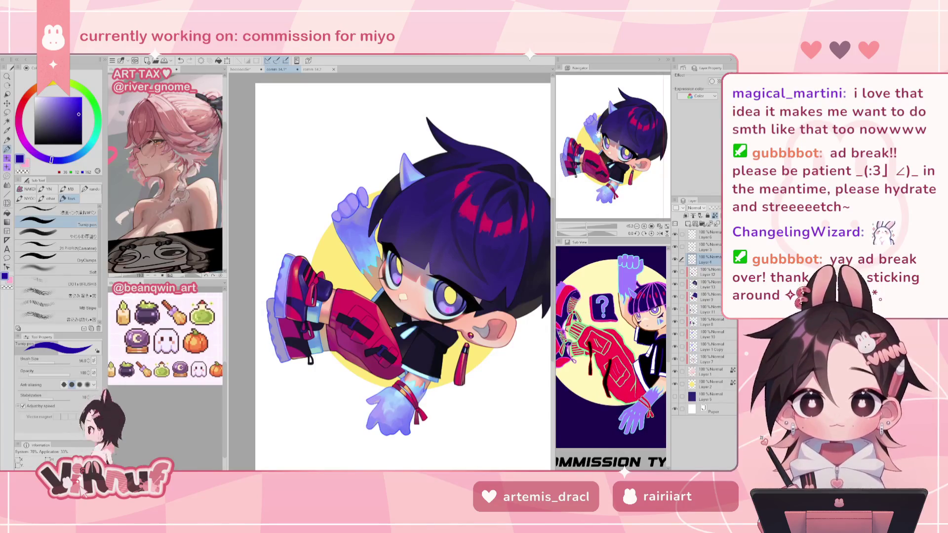
mouse_move(405, 207)
mouse_down()
mouse_move(425, 196)
mouse_move(435, 205)
mouse_up()
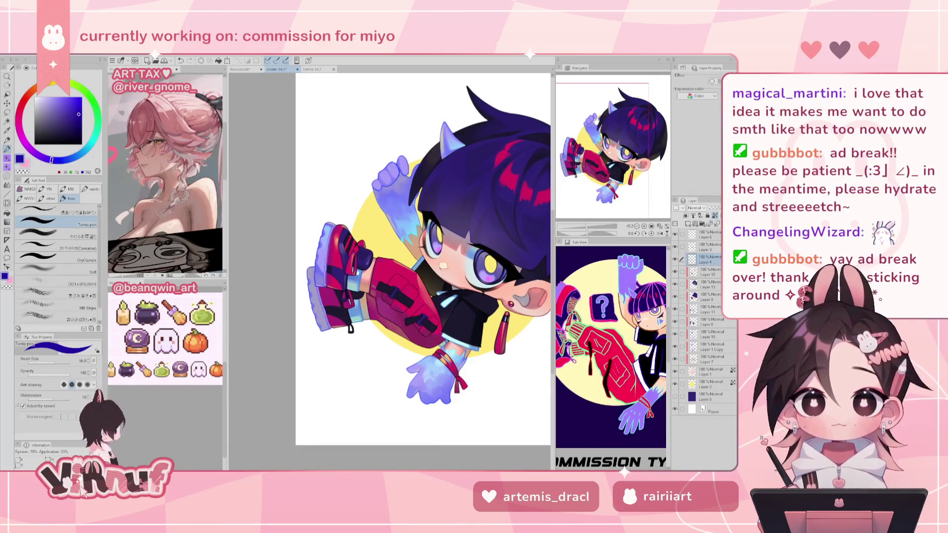
- Try darker magenta shades, resize the brush from about 100 to 68.8, then choose black
alt+click(395, 295)
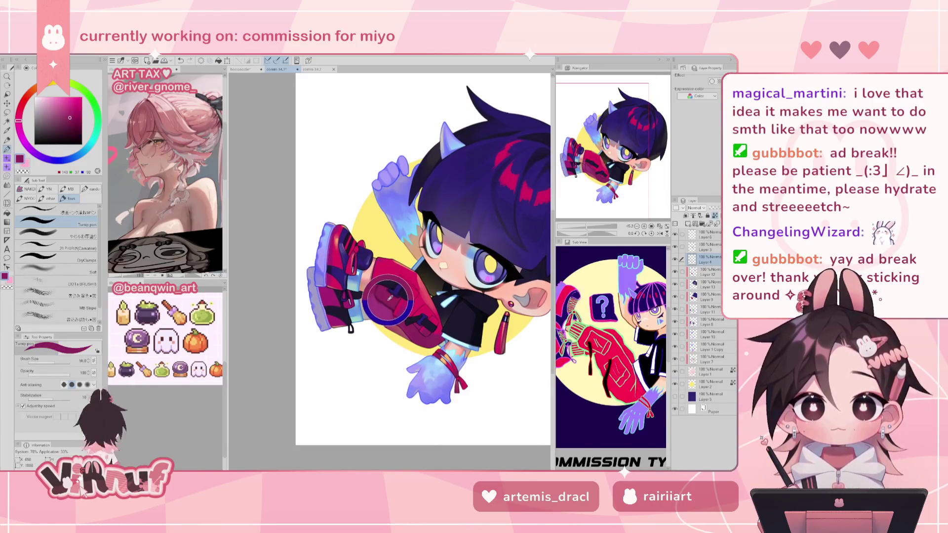
click(78, 120)
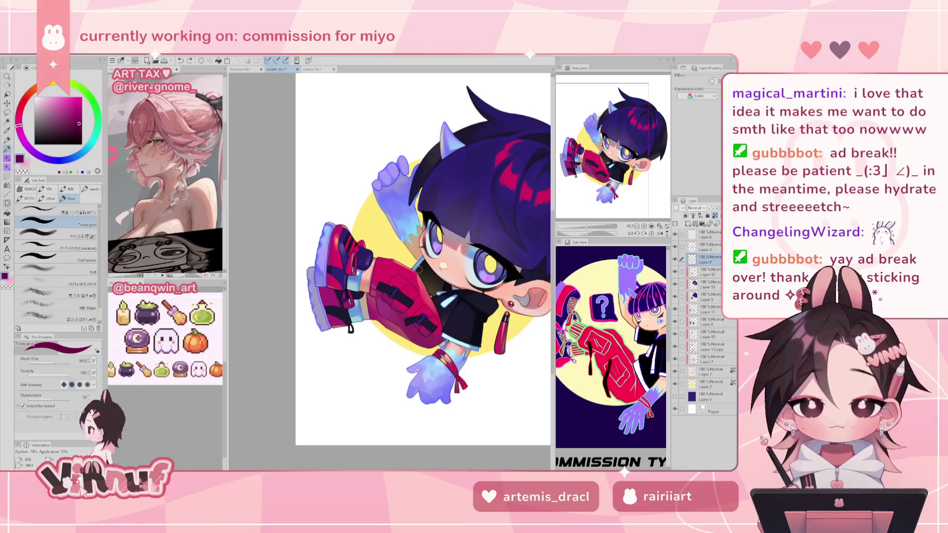
drag(412, 253, 390, 279)
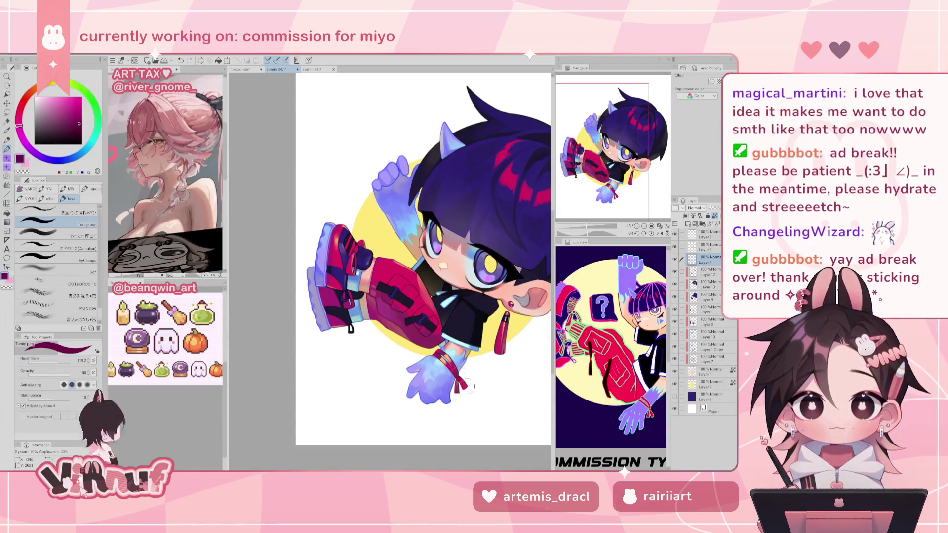
key(bracketleft)
key(bracketleft)
key(bracketleft)
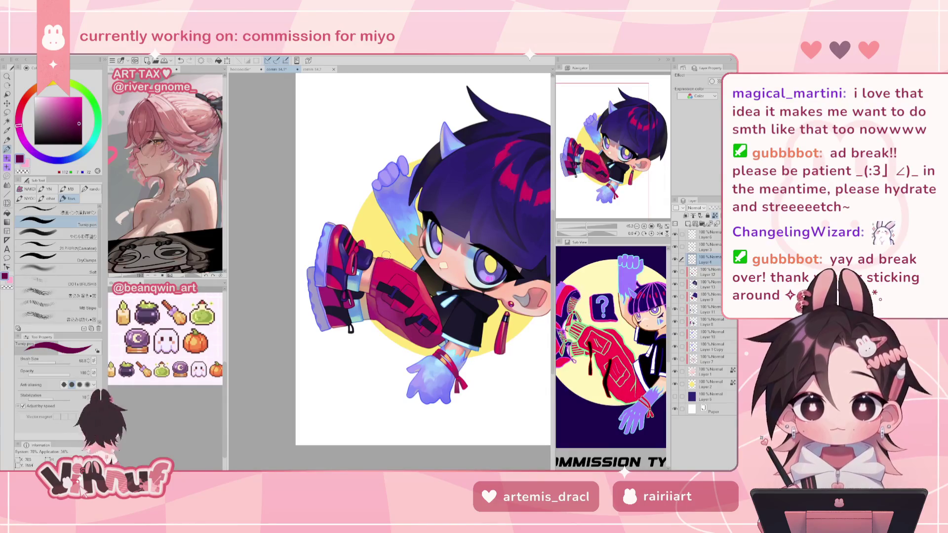
click(80, 133)
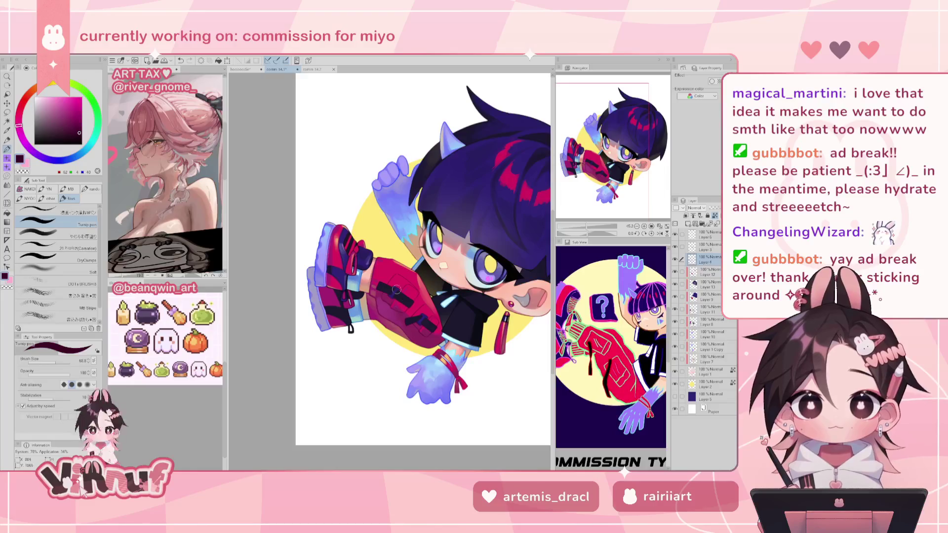
alt+click(439, 280)
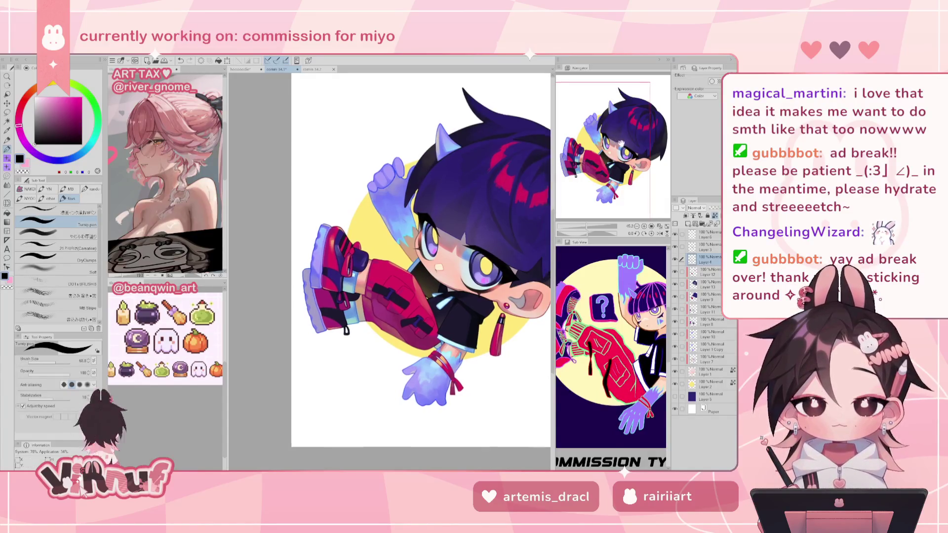
- Reposition the view and make Layer 3 the active painting layer
drag(617, 140, 623, 136)
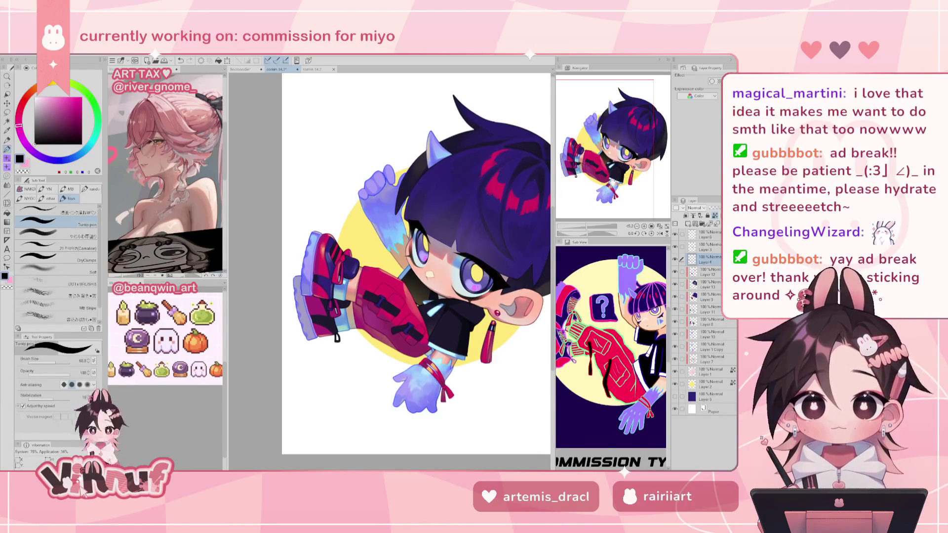
scroll(614, 180, down, 1)
scroll(613, 169, up, 2)
drag(613, 169, 636, 153)
click(711, 246)
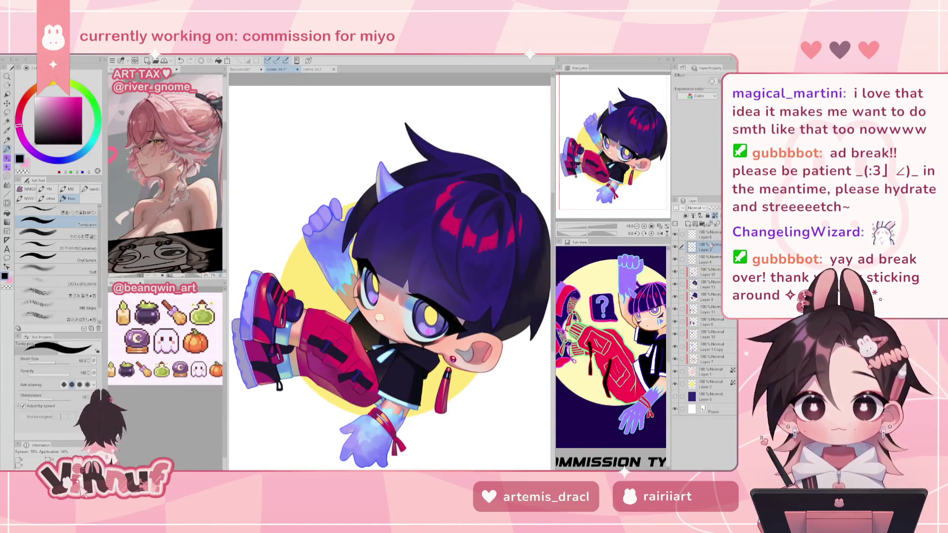
- Eyedrop the hair's blue-purples, push toward saturated blue, then sample the neck's near-black
alt+click(370, 274)
alt+click(371, 275)
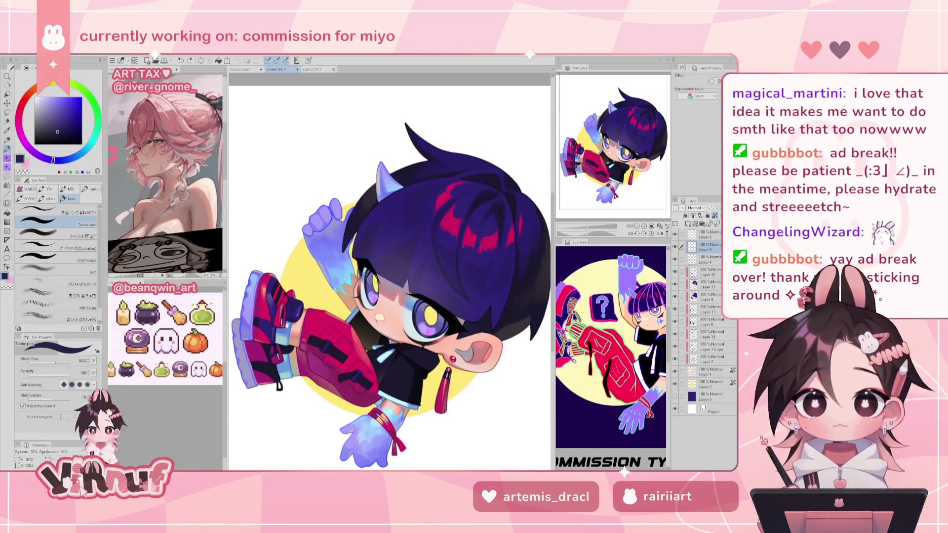
alt+click(402, 201)
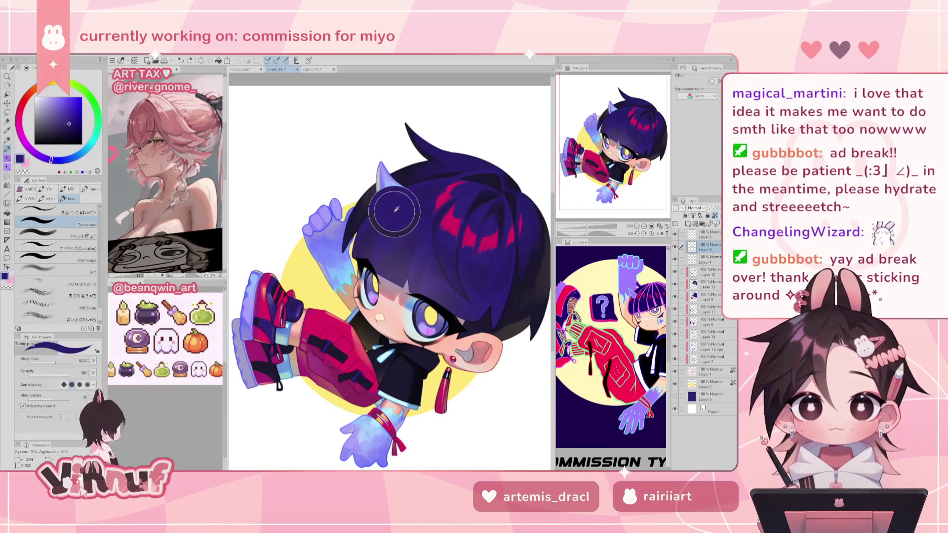
click(82, 115)
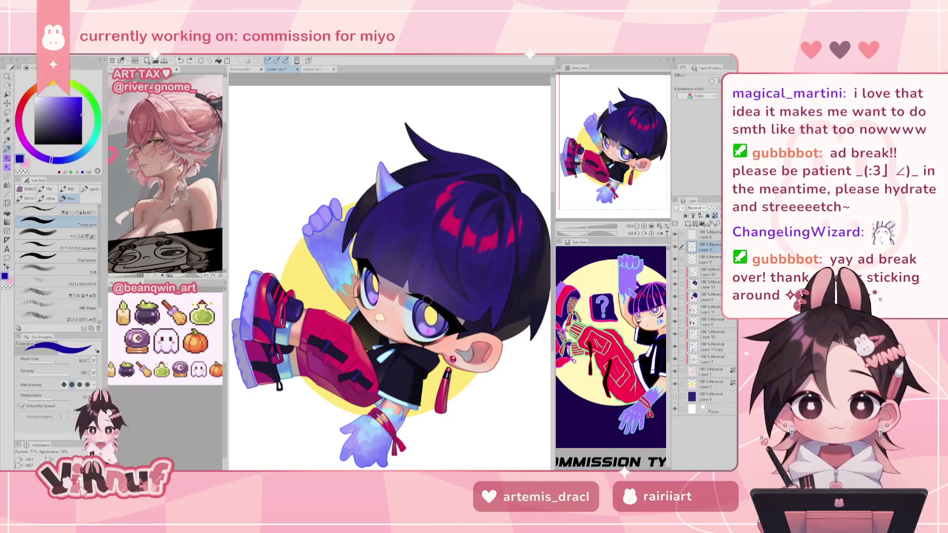
alt+click(426, 357)
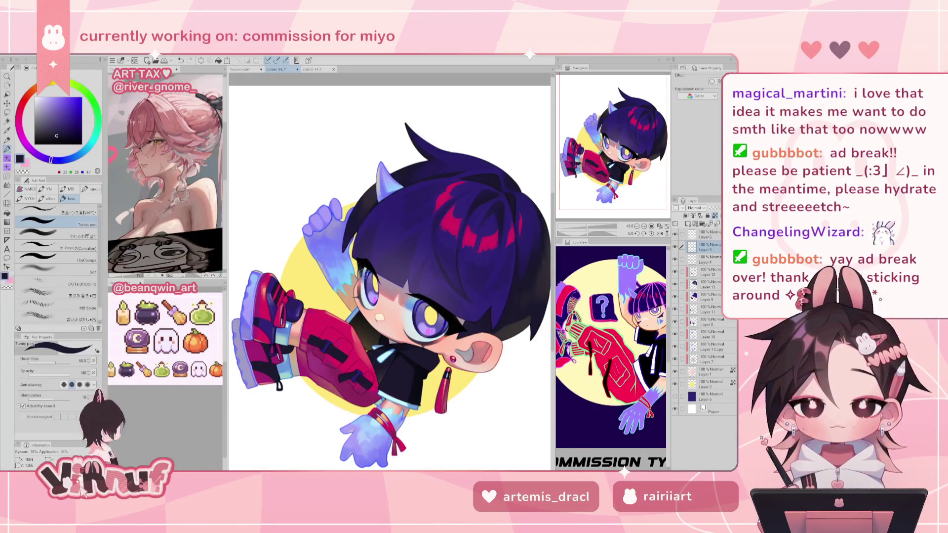
- Switch back to the pen in bright purple and zoom in on the face
click(49, 236)
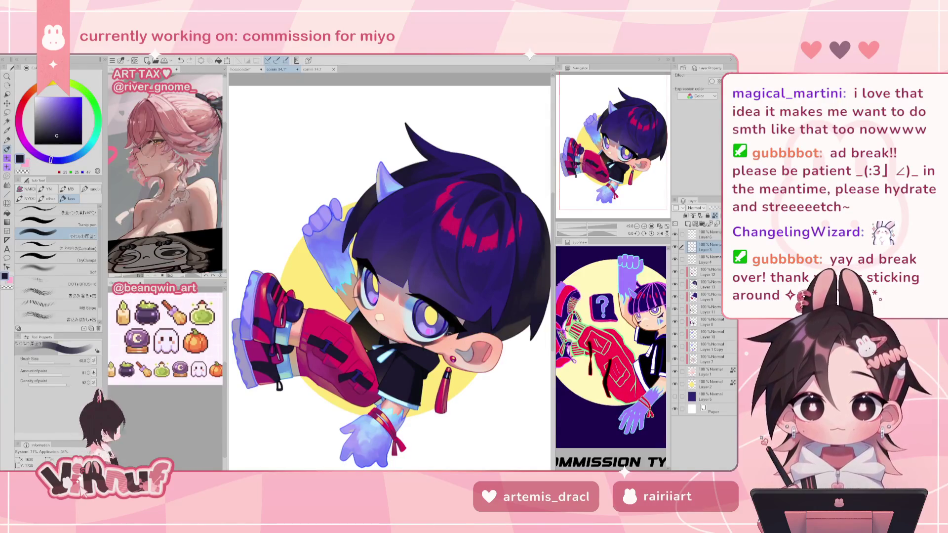
key(p)
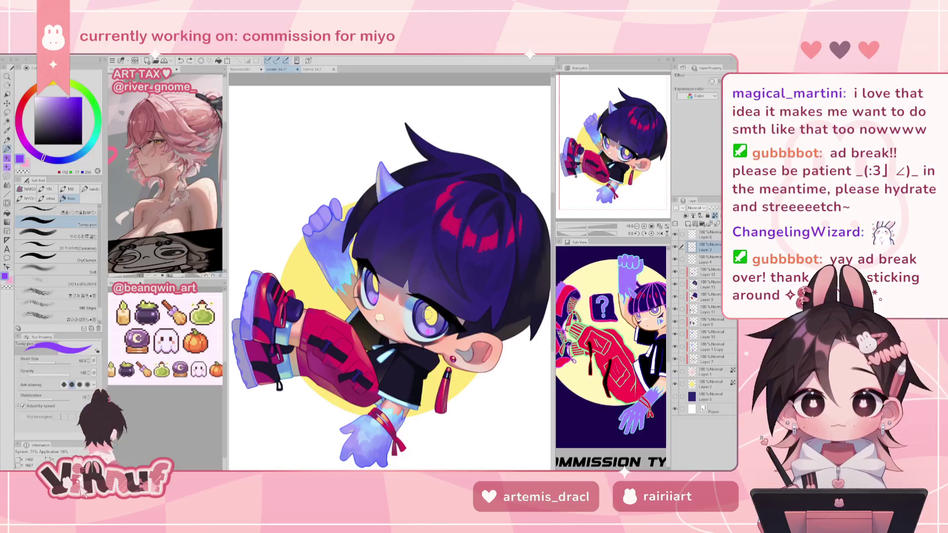
key(ctrl+plus)
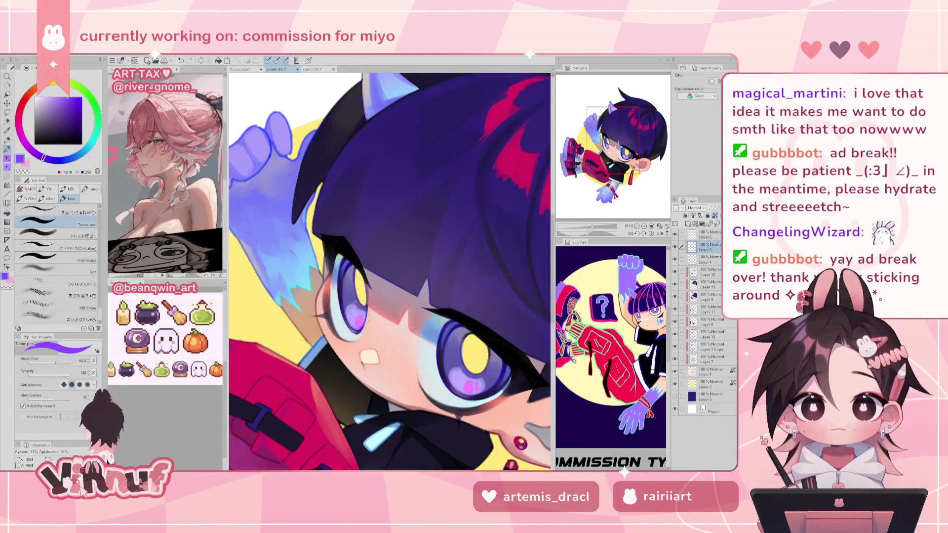
- Pick the saturated violet 94/0/255, then readjust the zoom and view slightly
alt+click(351, 292)
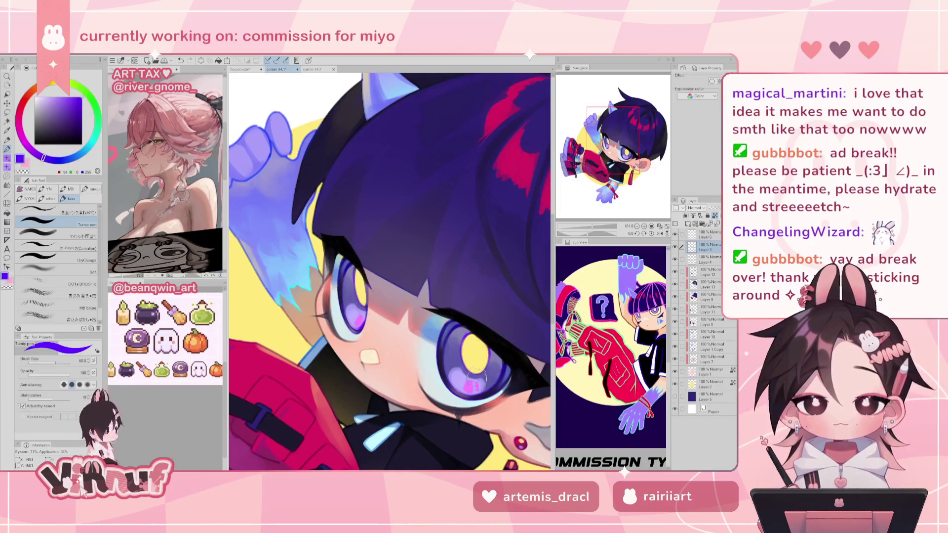
scroll(477, 371, down, 3)
scroll(478, 371, down, 3)
scroll(390, 272, up, 2)
scroll(390, 272, up, 1)
drag(612, 166, 607, 167)
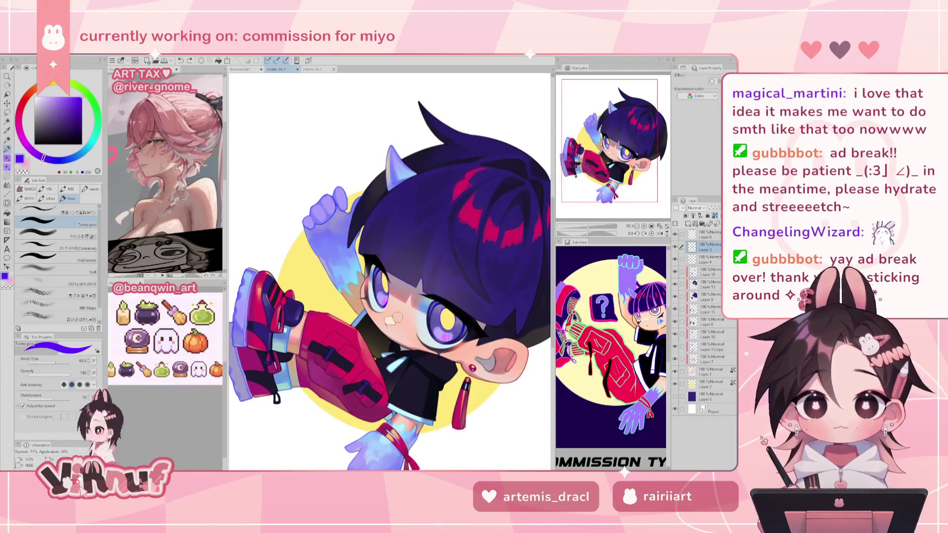
- Paint dark red and pink blush dabs on the boy's cheek
click(18, 116)
drag(67, 113, 19, 120)
click(62, 101)
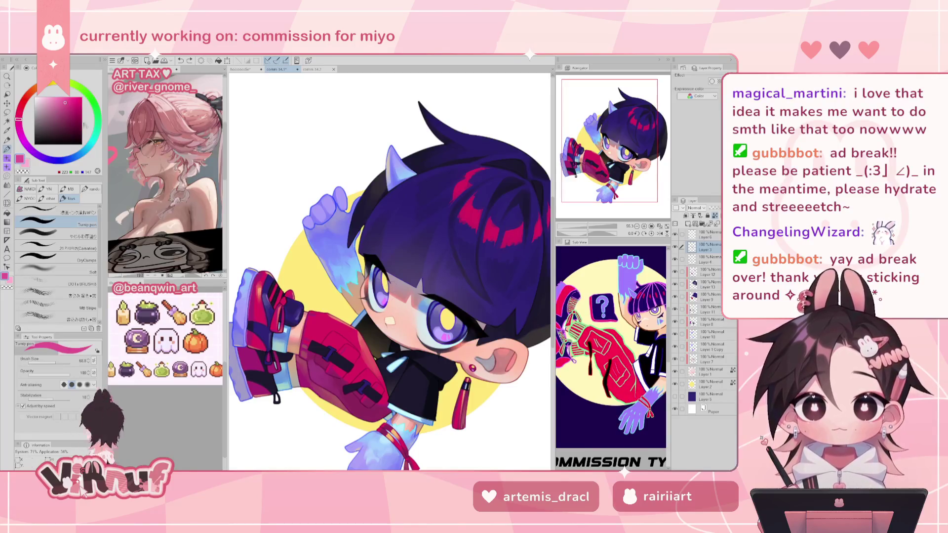
drag(18, 119, 20, 109)
click(69, 110)
click(388, 321)
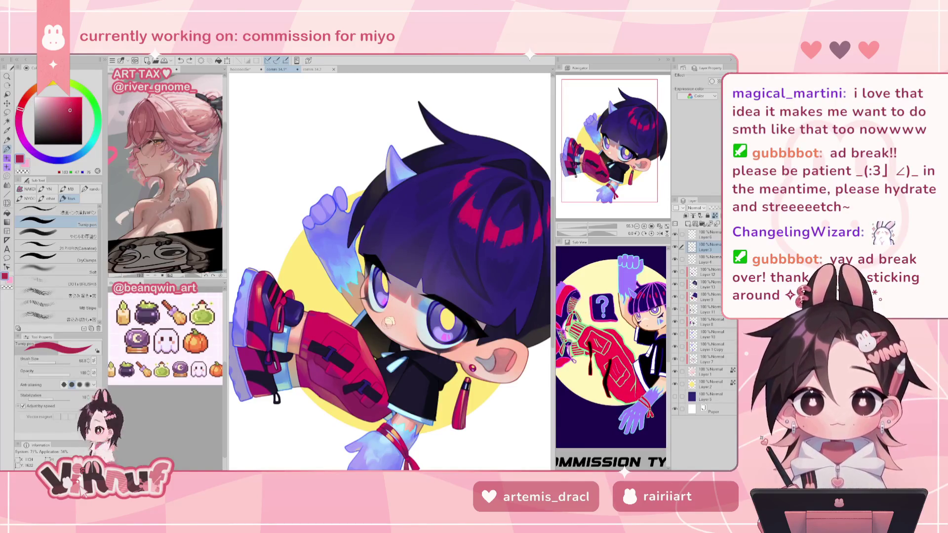
- Undo a black eye stroke, add a small cheek touch-up, then zoom out to the whole illustration
key(period)
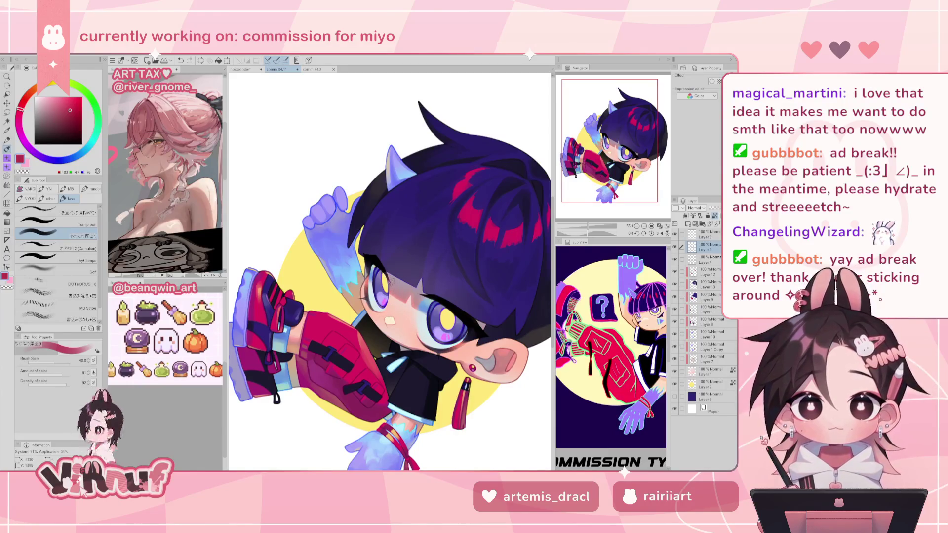
alt+click(374, 231)
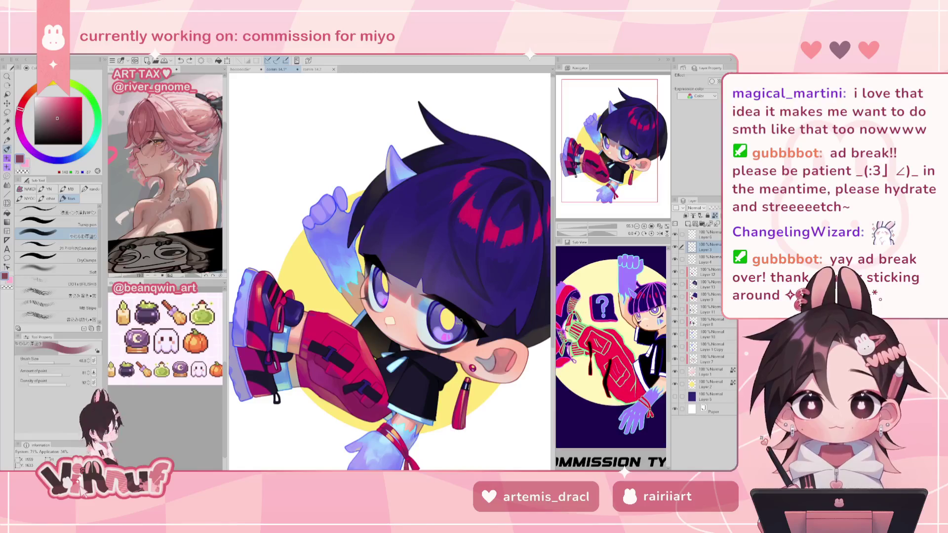
alt+click(375, 301)
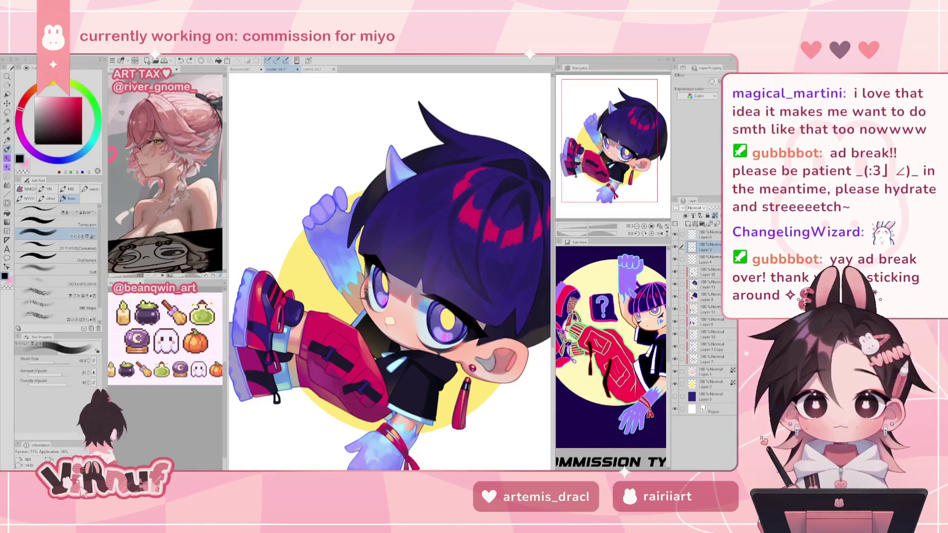
drag(367, 298, 365, 300)
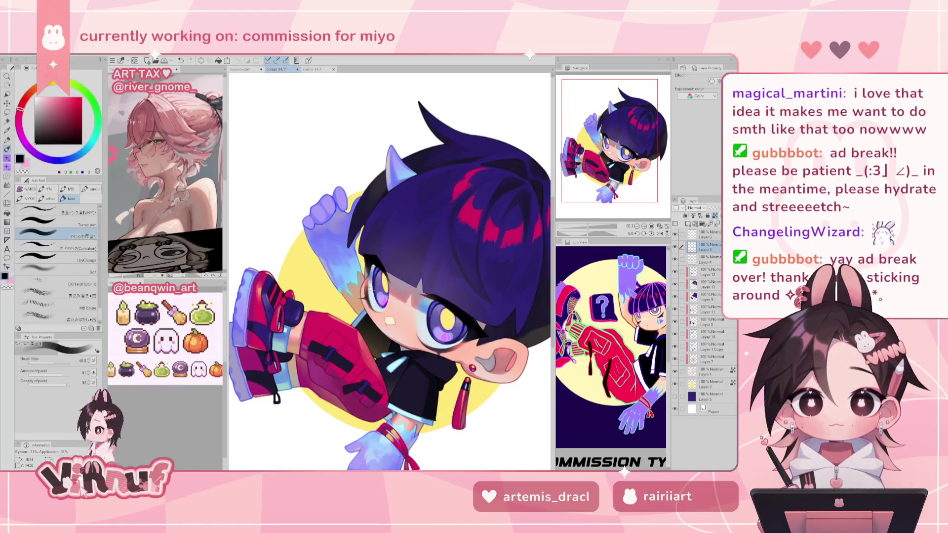
key(ctrl+z)
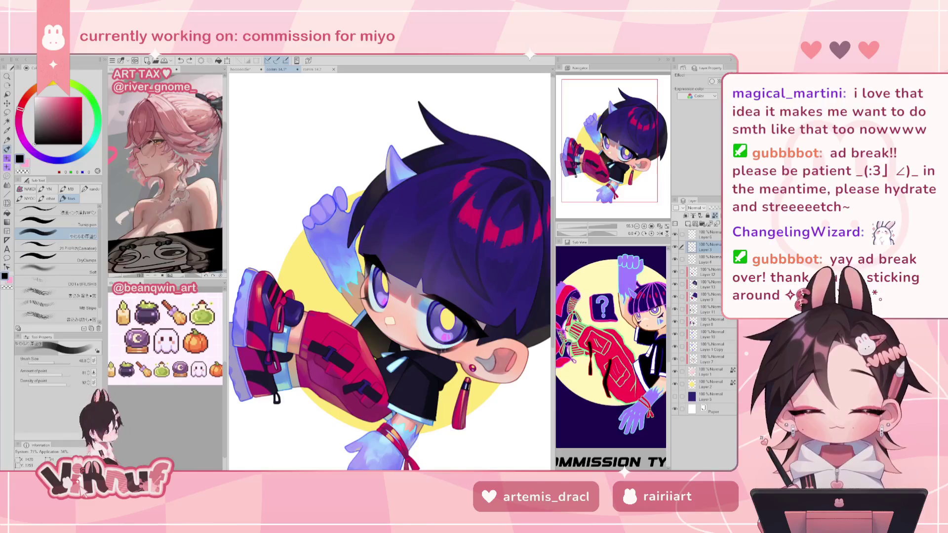
drag(441, 348, 444, 352)
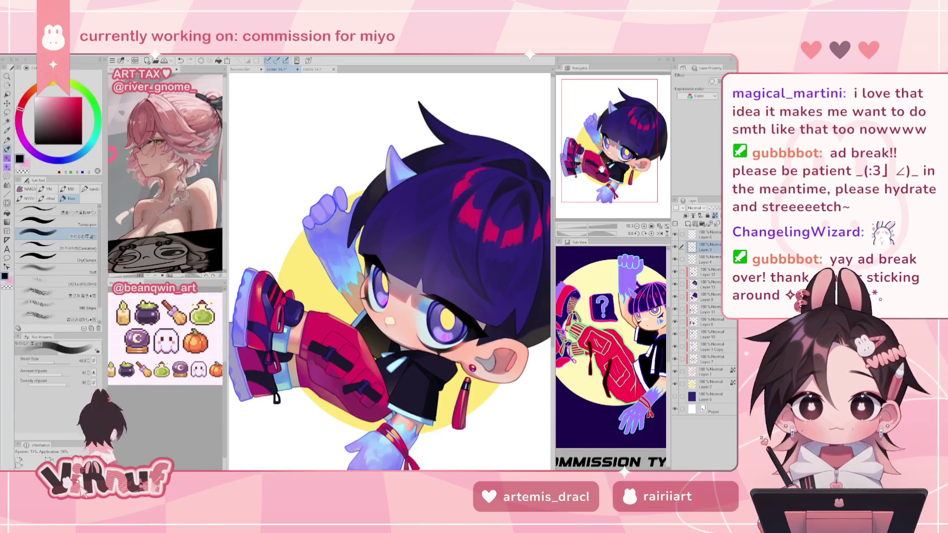
mouse_move(588, 228)
mouse_down()
mouse_move(581, 230)
mouse_move(593, 216)
mouse_up()
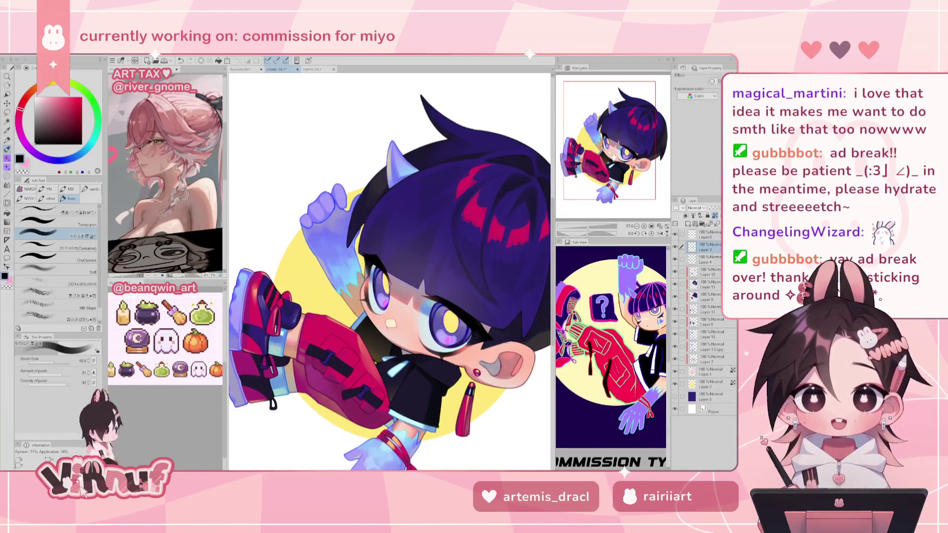
drag(588, 228, 586, 215)
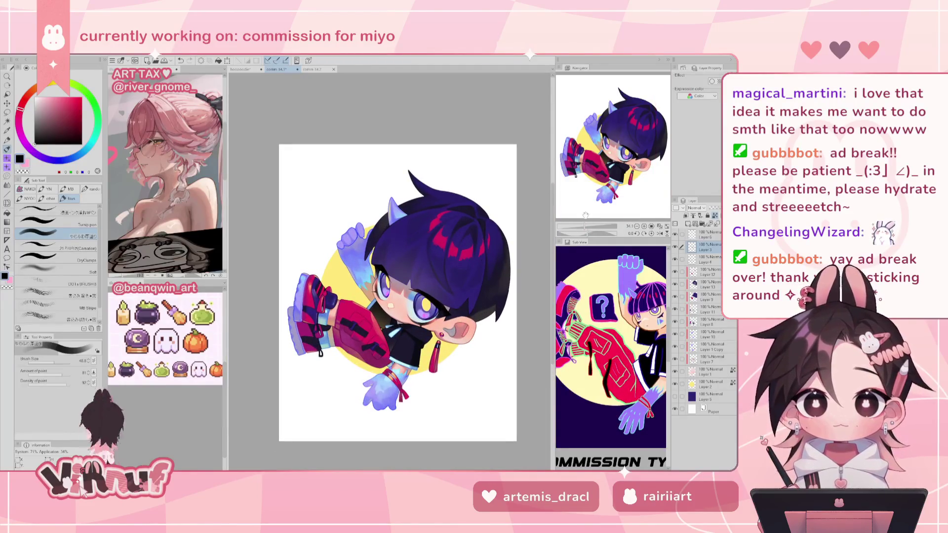
- Zoom in and eyedrop the hair's dark purple, lighten it slightly, undoing a test stroke
drag(585, 226, 588, 227)
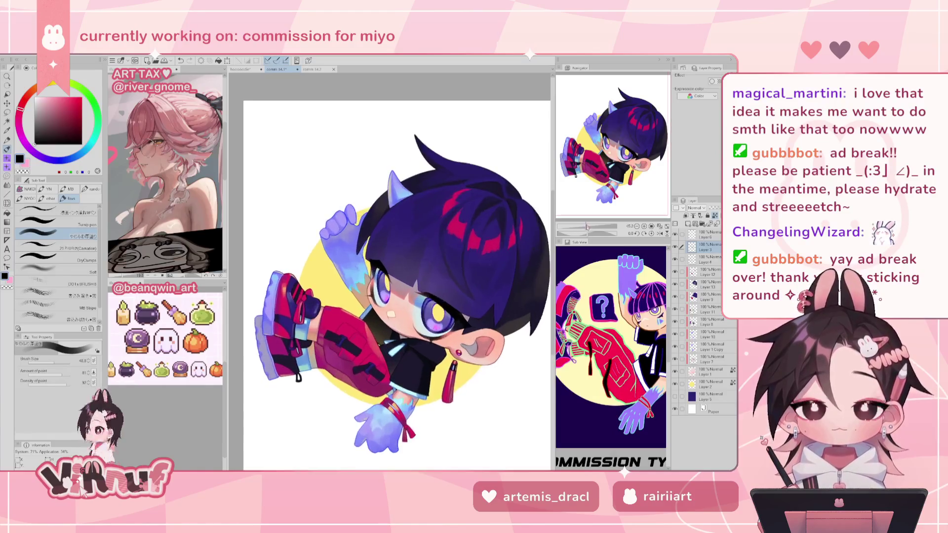
drag(603, 163, 606, 170)
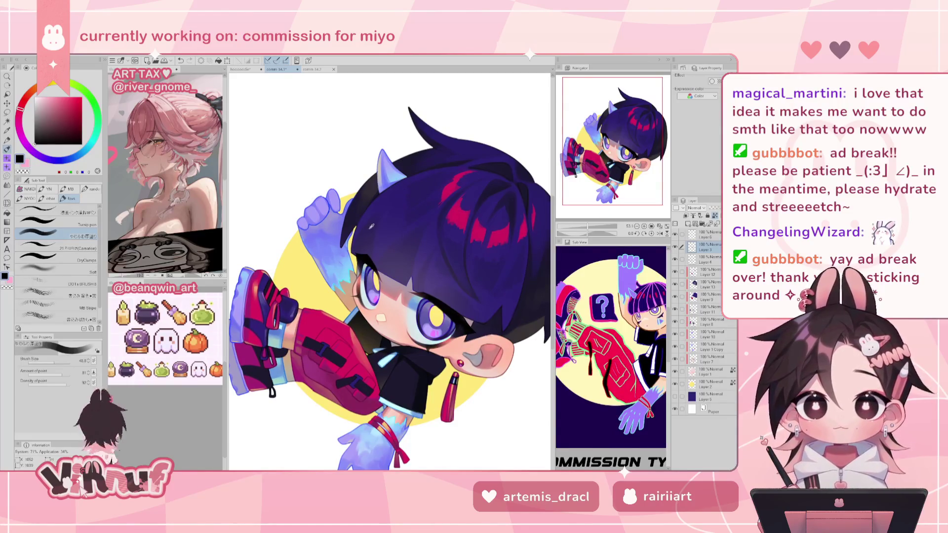
alt+click(427, 182)
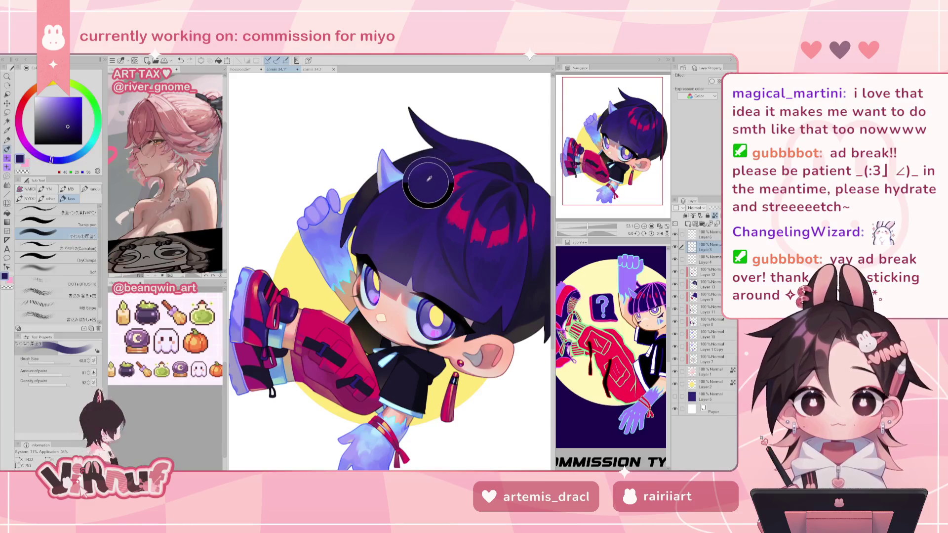
alt+click(364, 249)
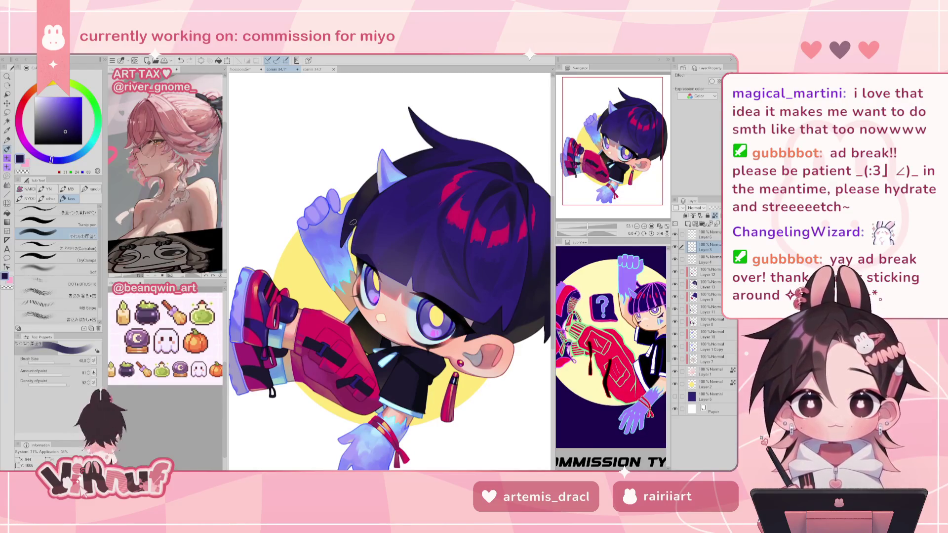
drag(68, 127, 64, 128)
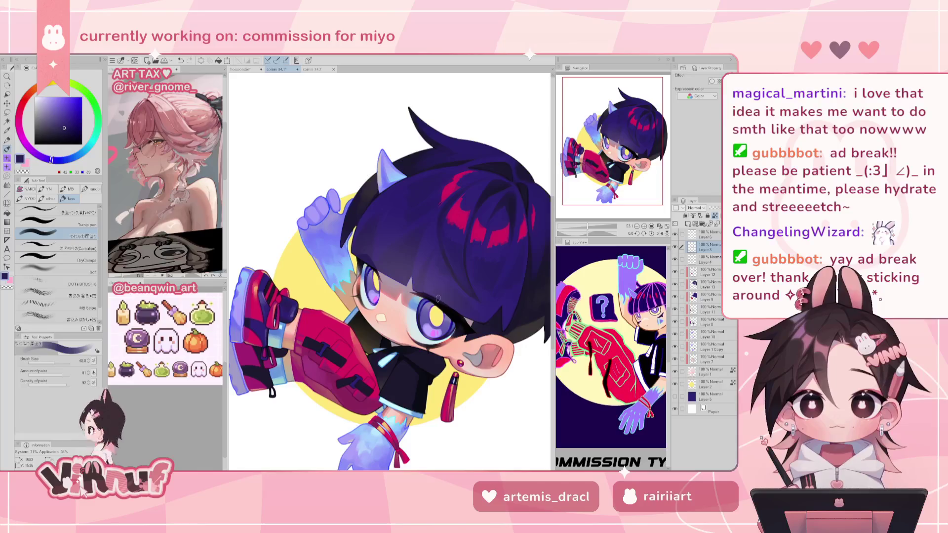
drag(432, 295, 428, 294)
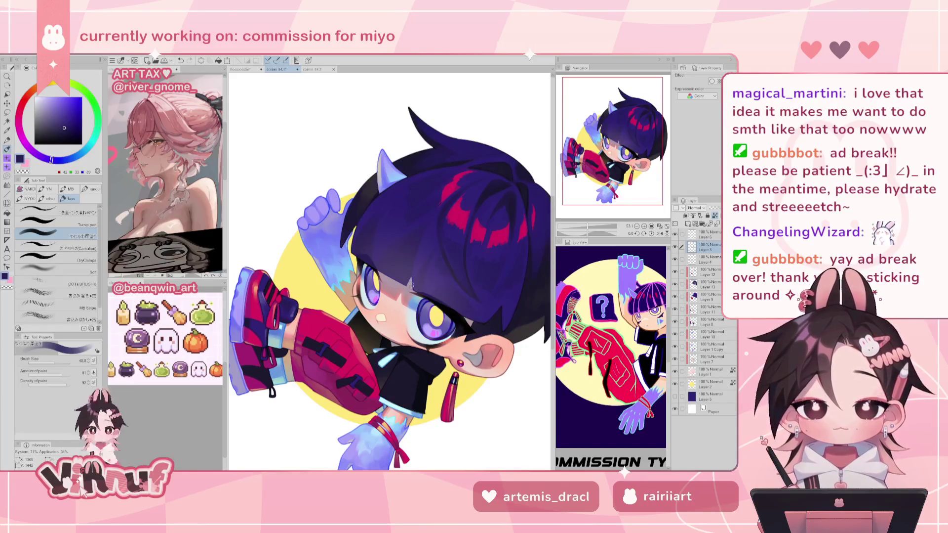
key(ctrl+z)
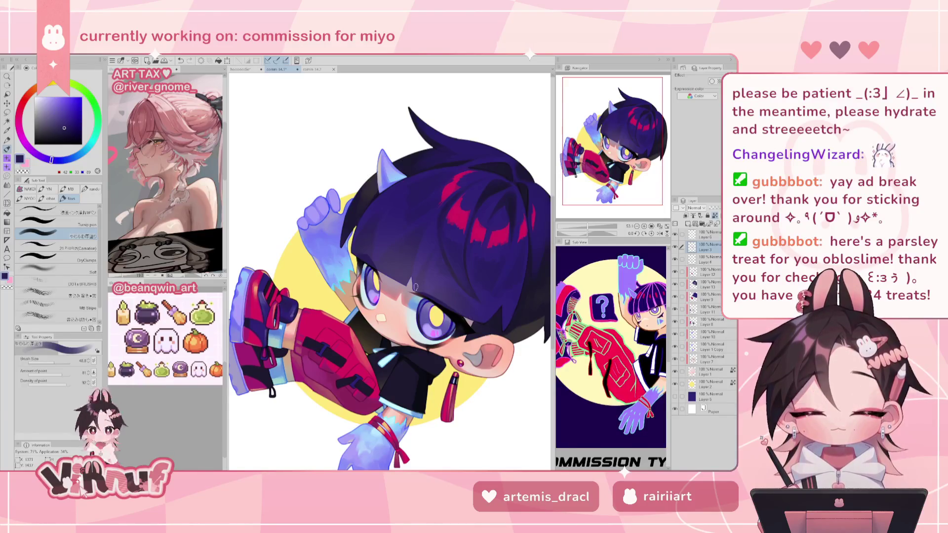
- Pan over the eyes and horns, resample the hair purple, and zoom out to the full artwork
drag(595, 227, 585, 226)
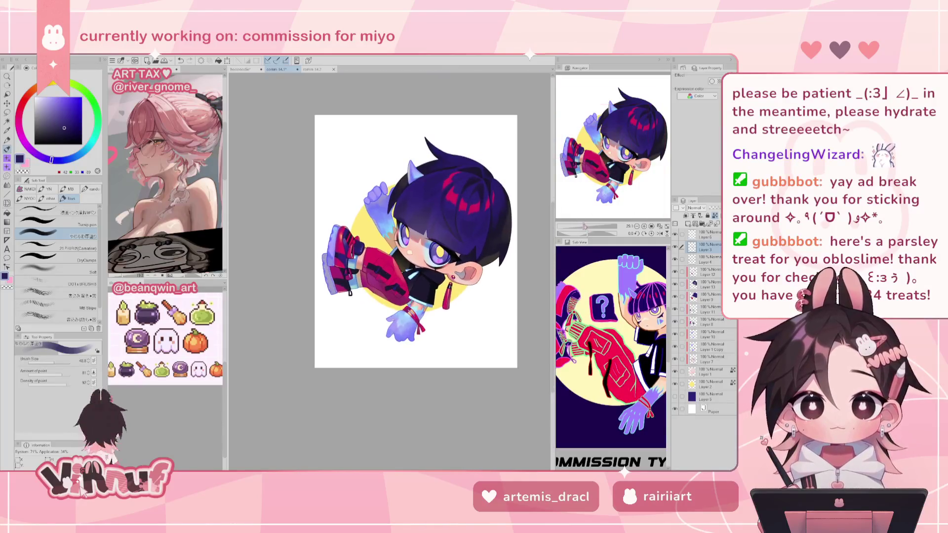
scroll(625, 101, up, 5)
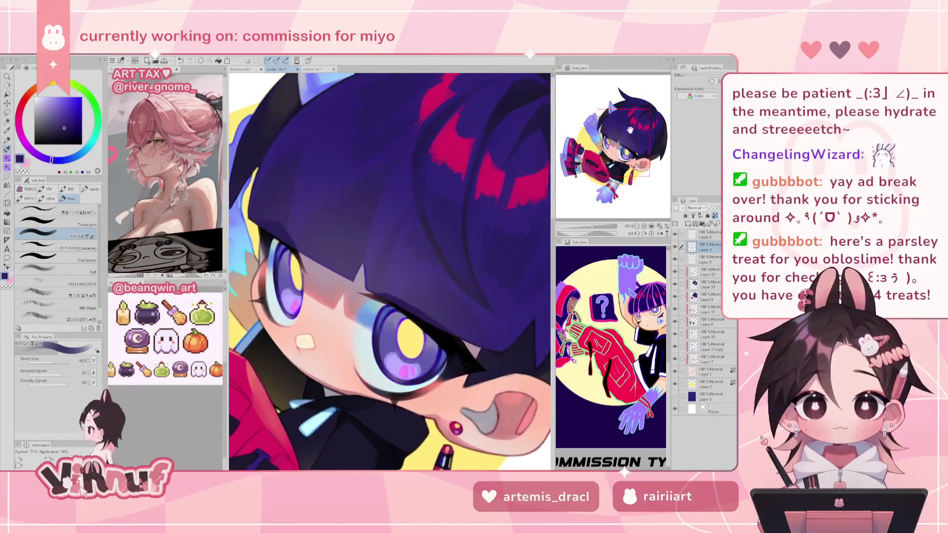
drag(347, 255, 388, 196)
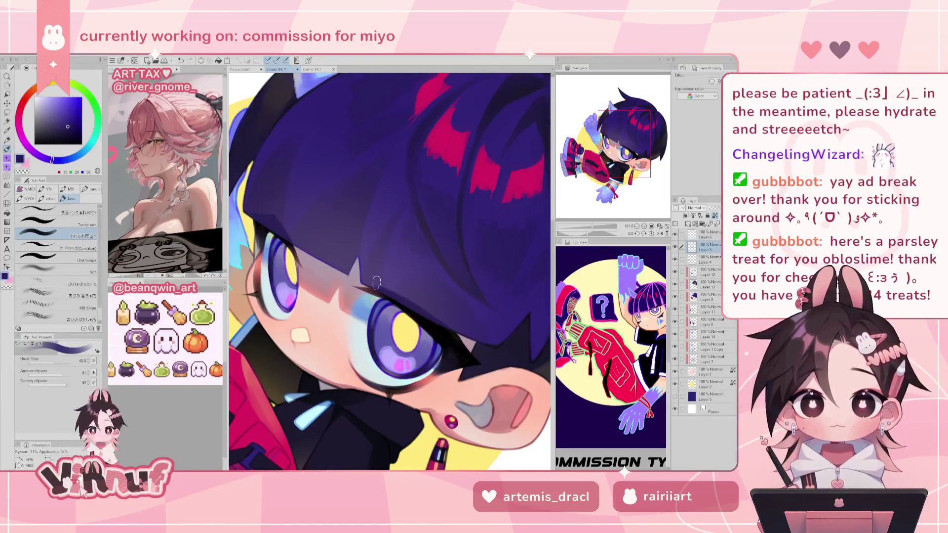
drag(402, 158, 442, 242)
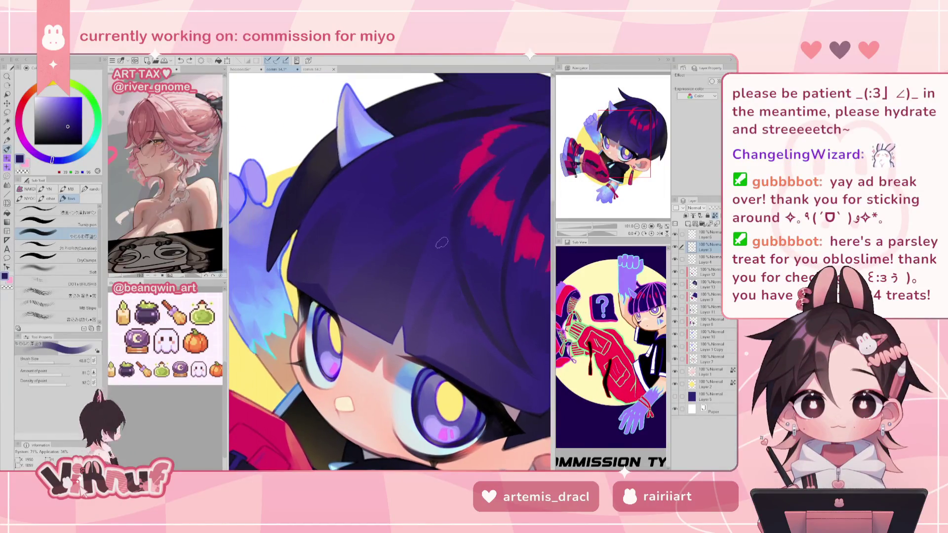
alt+click(370, 161)
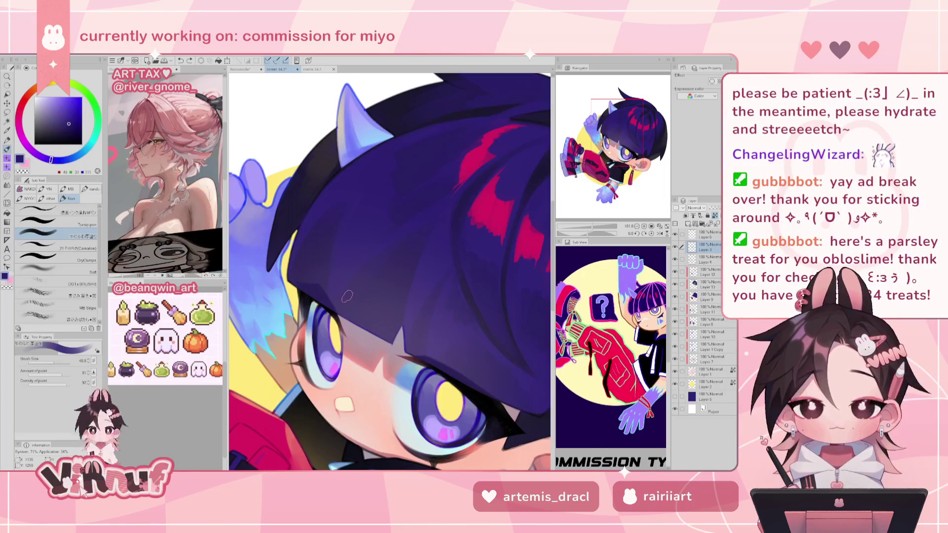
drag(593, 226, 584, 224)
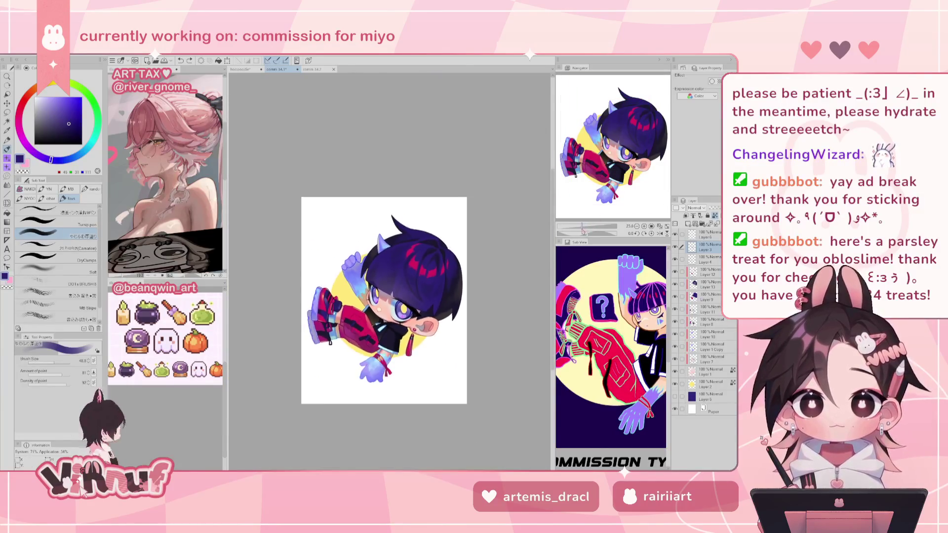
- Mirror the view horizontally and back, then make Layer 6 active and zoom toward the legs
key(h)
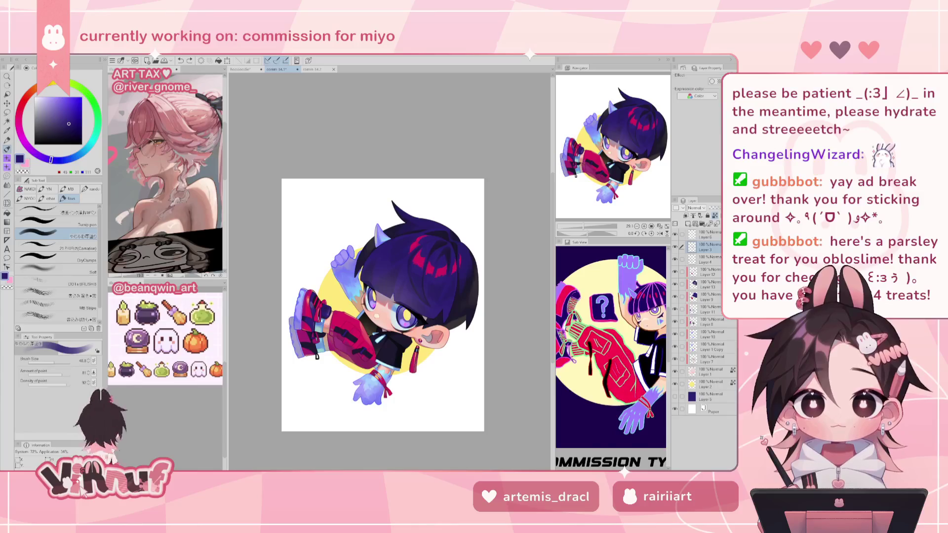
drag(582, 226, 588, 226)
drag(405, 286, 412, 284)
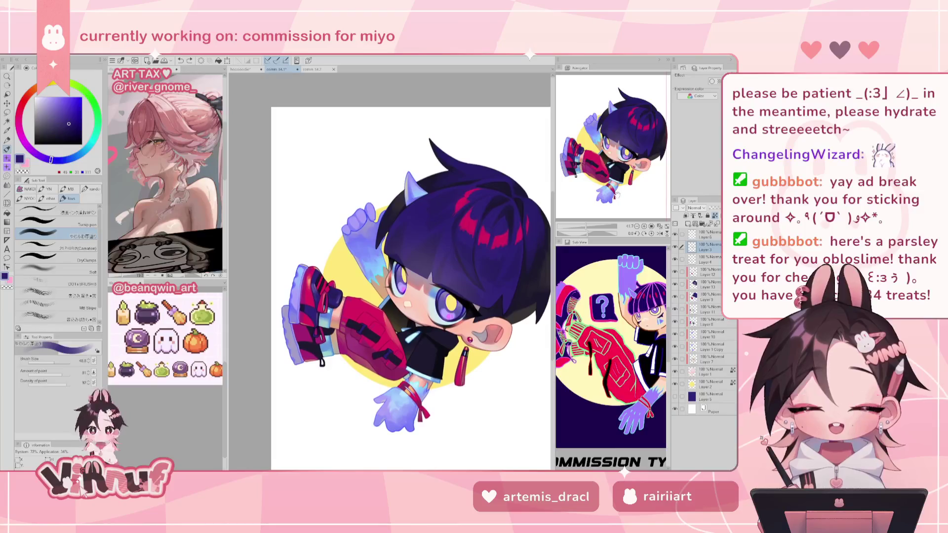
click(660, 232)
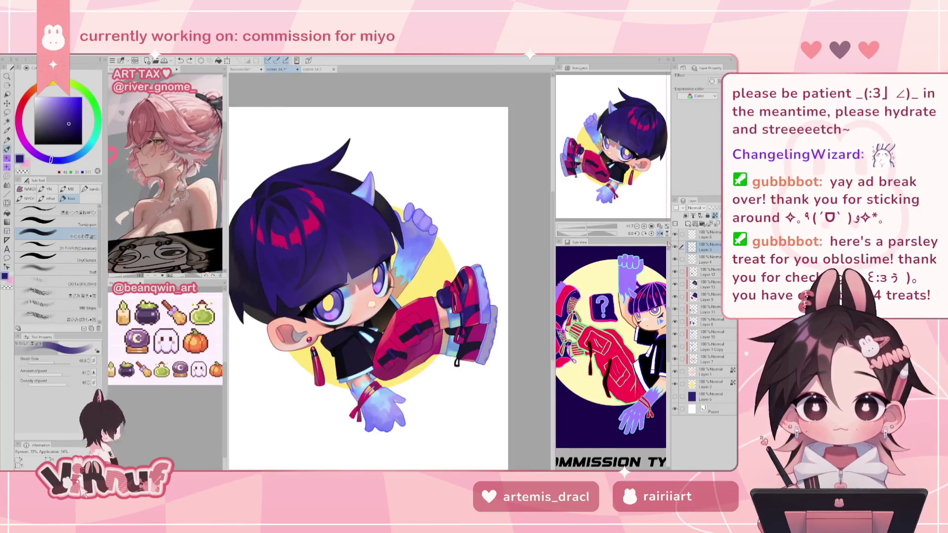
key(h)
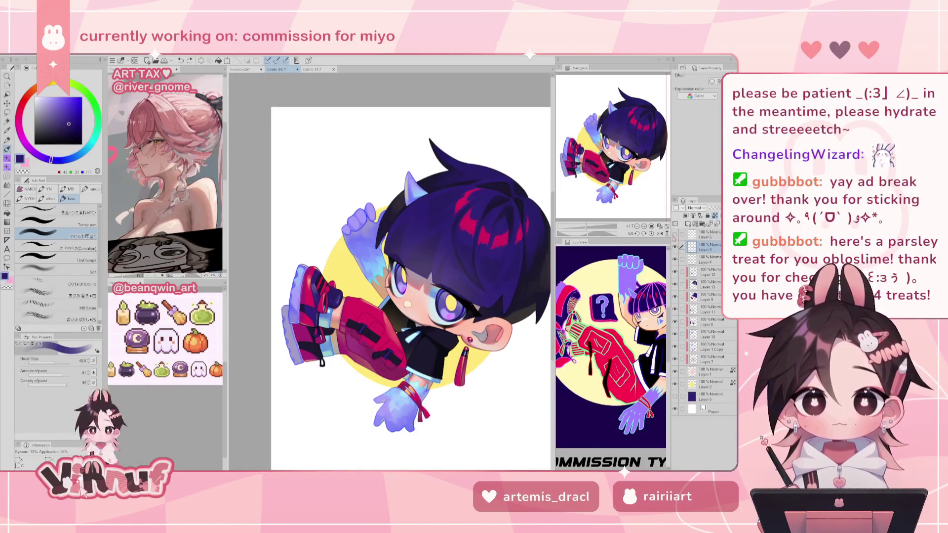
click(710, 234)
scroll(306, 237, up, 4)
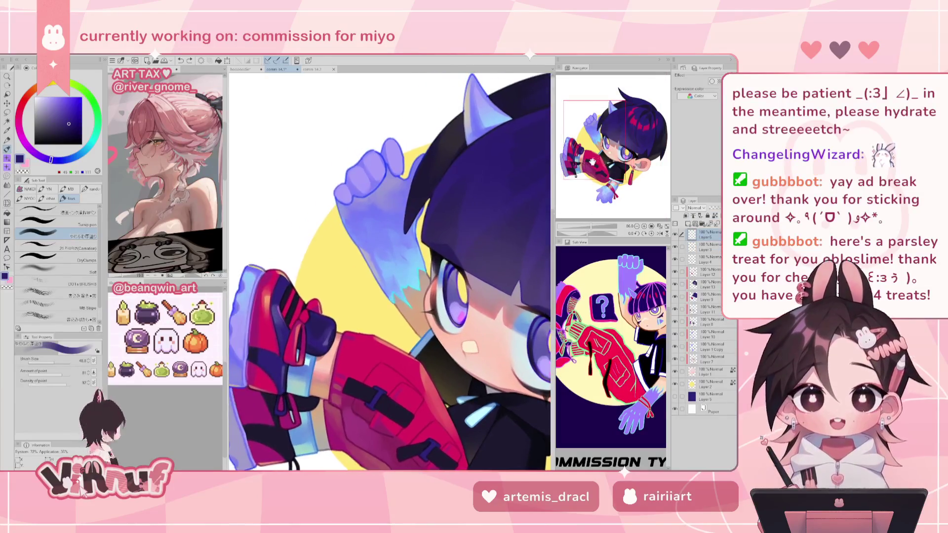
- Rotate onto the leg, load the Pastel(Carnation) brush at about 15, and sample the salmon skin tone
drag(590, 161, 578, 178)
drag(588, 225, 596, 225)
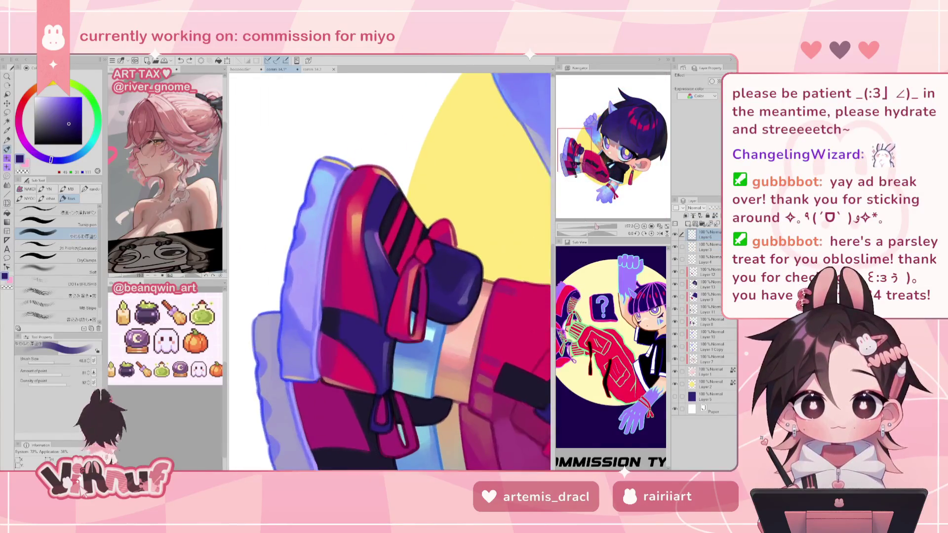
mouse_move(573, 158)
mouse_down()
mouse_move(592, 136)
mouse_move(588, 154)
mouse_up()
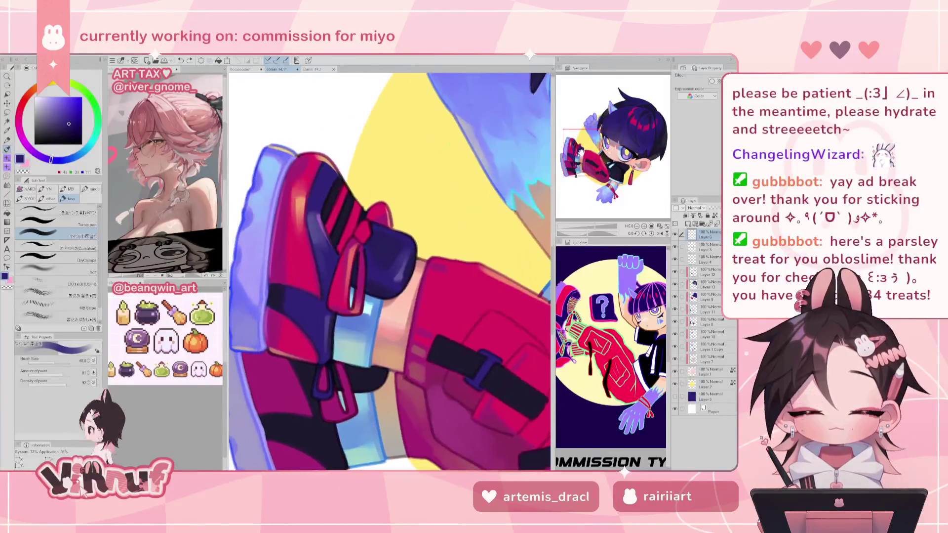
drag(585, 235, 577, 212)
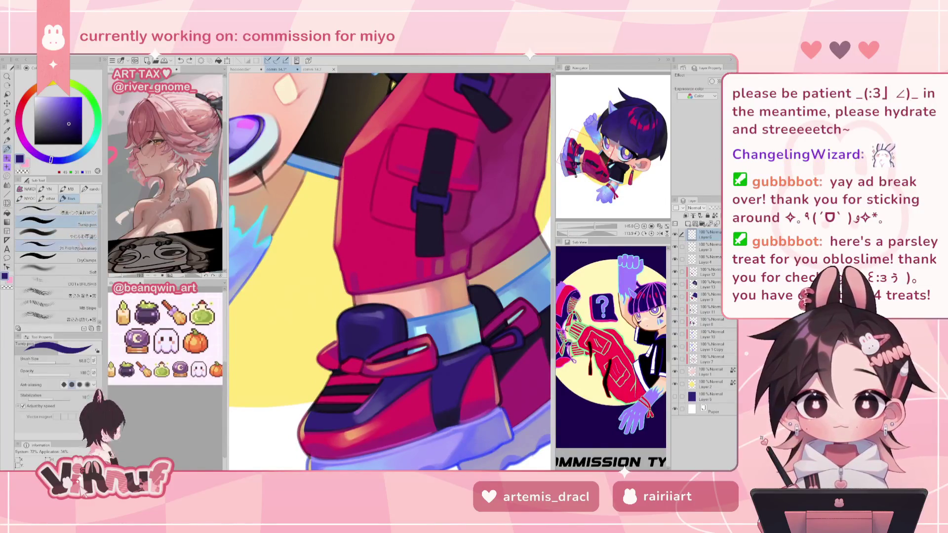
click(54, 245)
drag(51, 363, 48, 364)
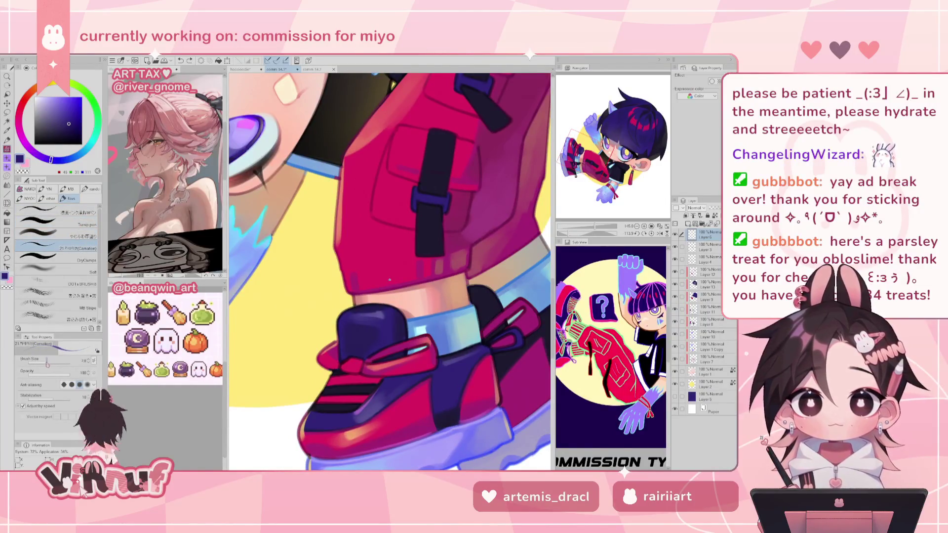
drag(351, 144, 360, 198)
alt+click(371, 225)
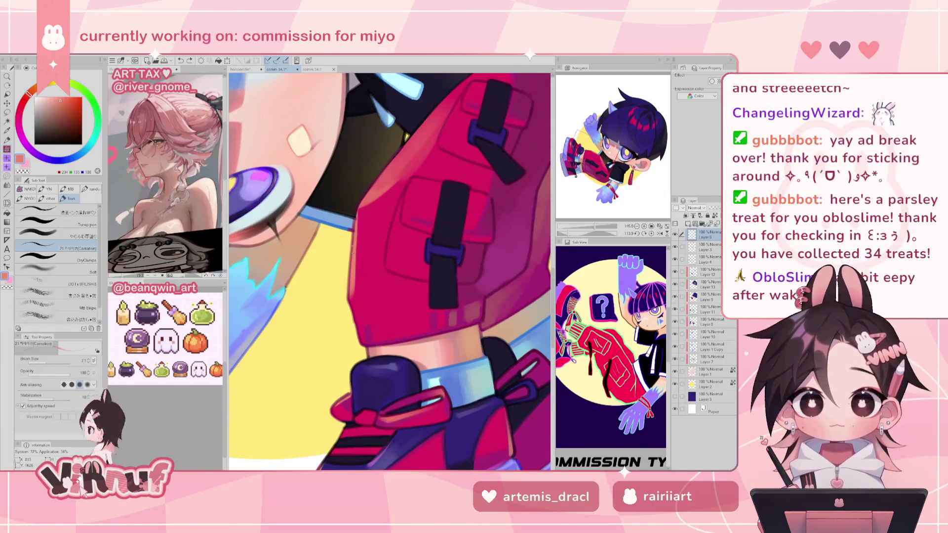
drag(361, 171, 354, 236)
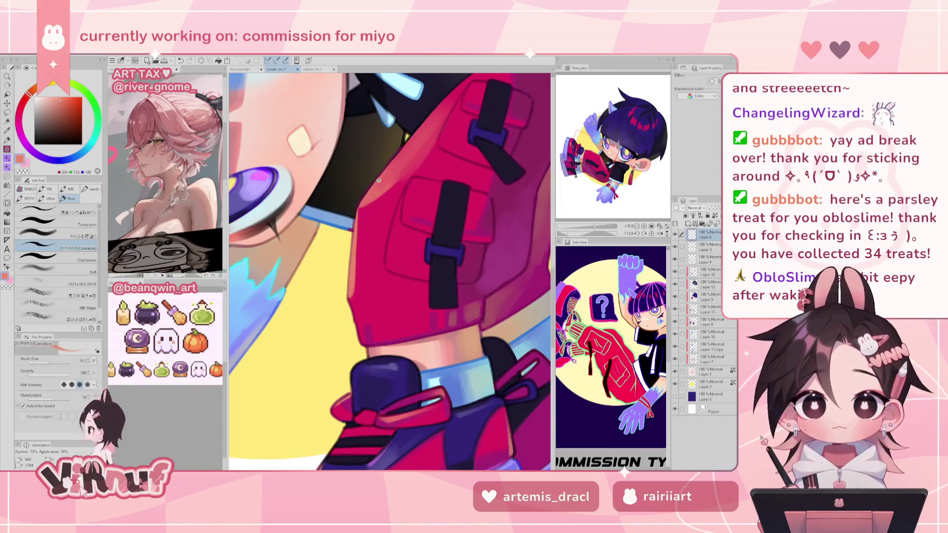
- Reset the canvas rotation upright and sample crimson, then the light cyan from the face area
click(652, 234)
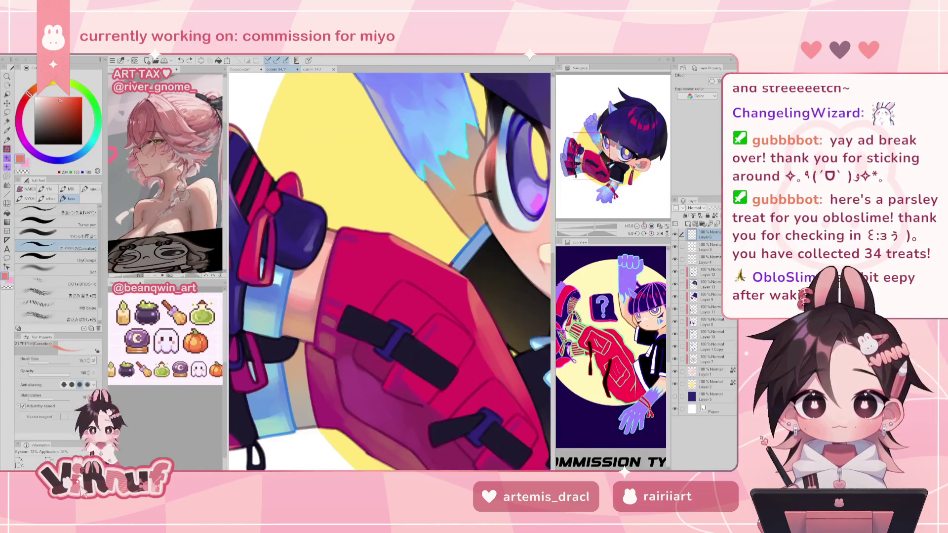
alt+click(481, 299)
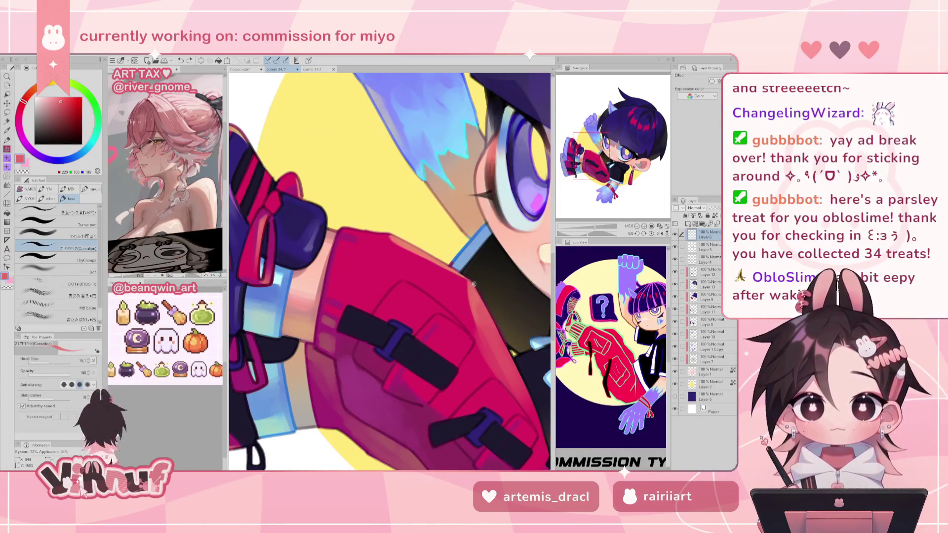
alt+click(465, 340)
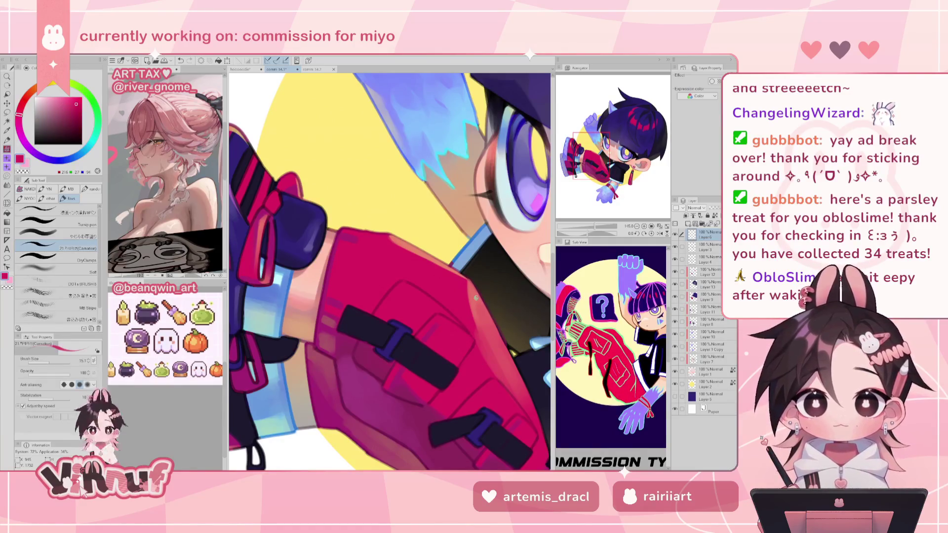
drag(476, 298, 442, 315)
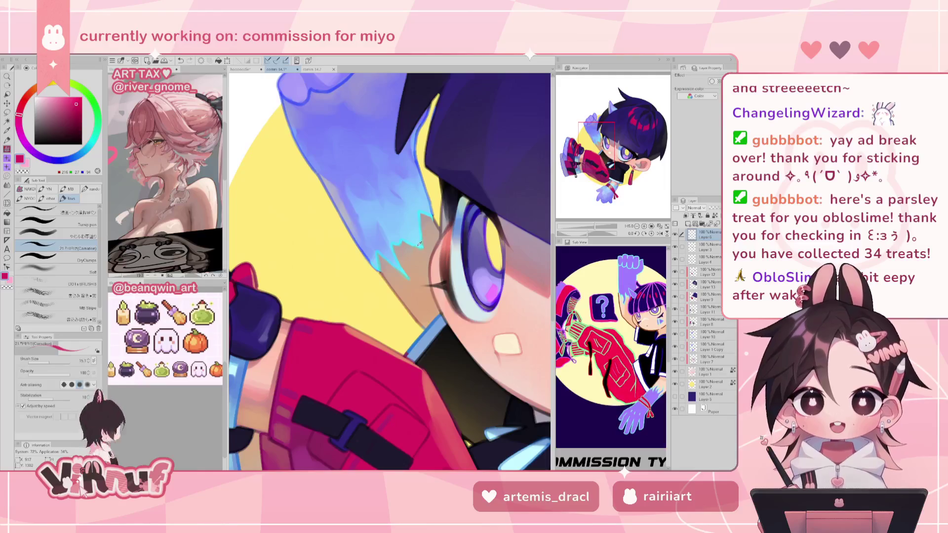
alt+click(416, 242)
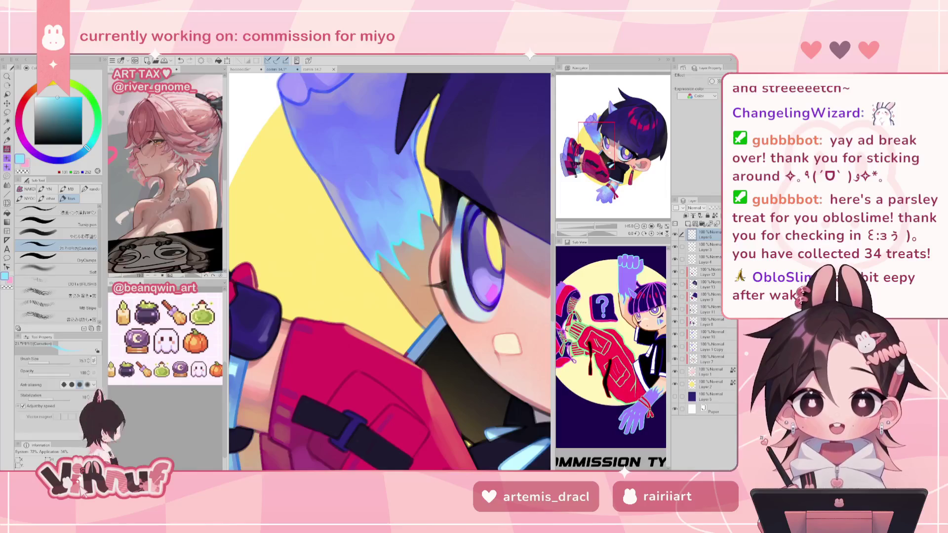
- Turn the view onto the shoe, sample its dark purple, and zoom in closely
drag(602, 149, 578, 146)
drag(585, 234, 566, 232)
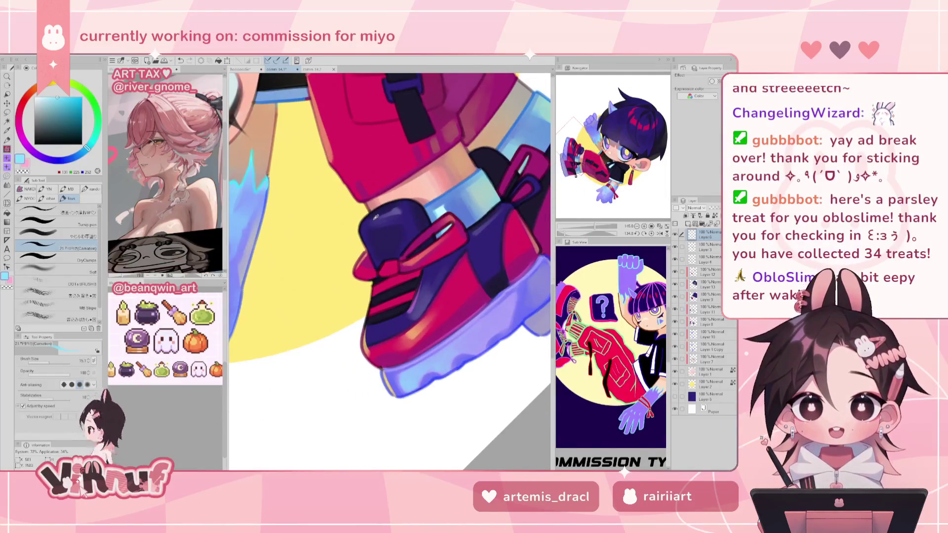
alt+click(365, 230)
alt+click(368, 239)
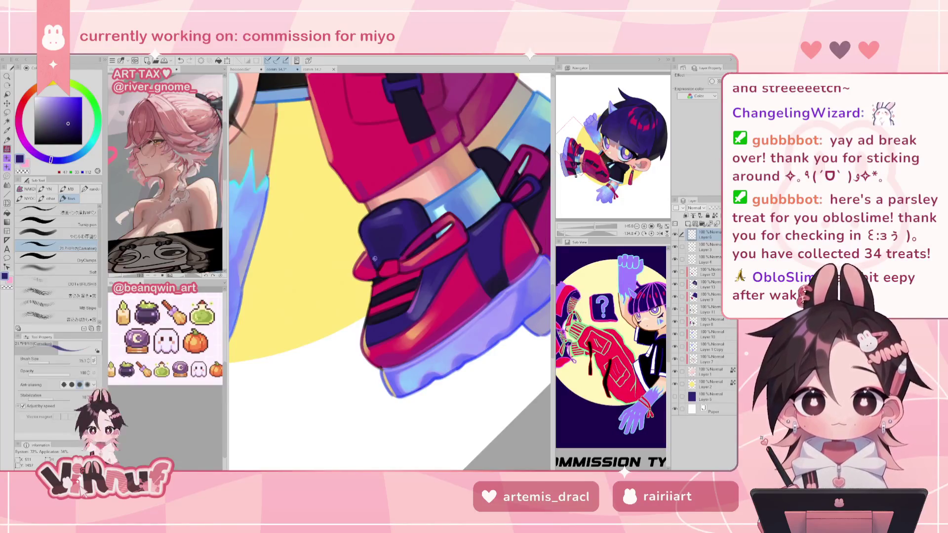
alt+click(368, 235)
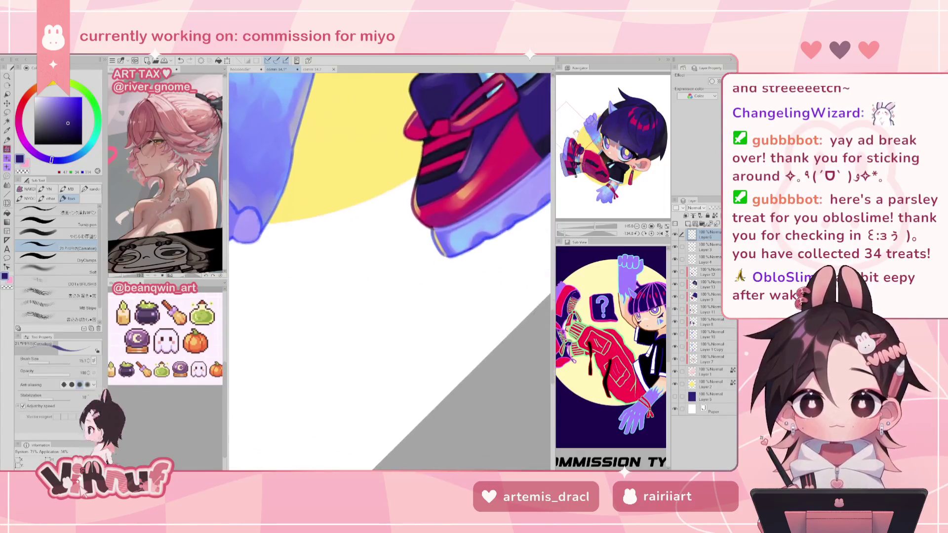
drag(434, 326, 427, 370)
- Sample various reds and darker magentas from the pants, checking the drawing mirrored
alt+click(320, 210)
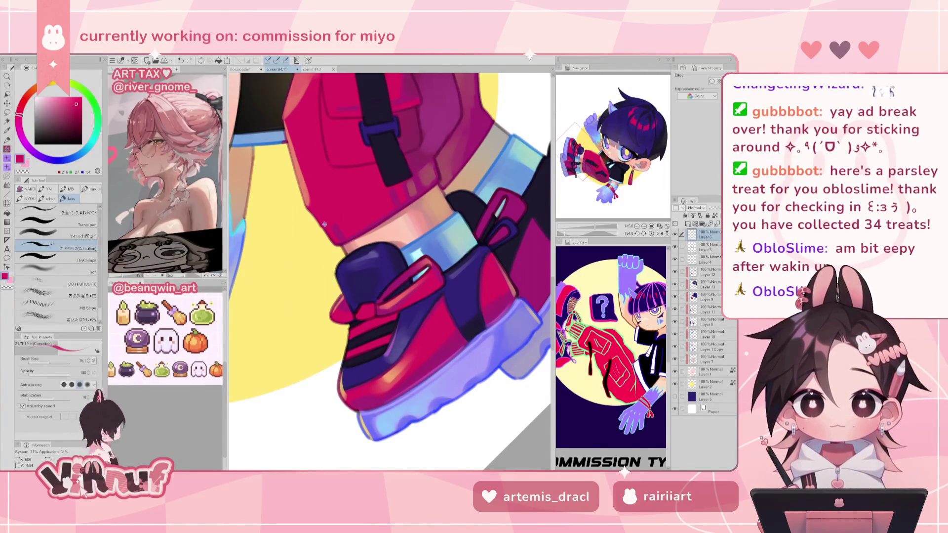
alt+click(328, 229)
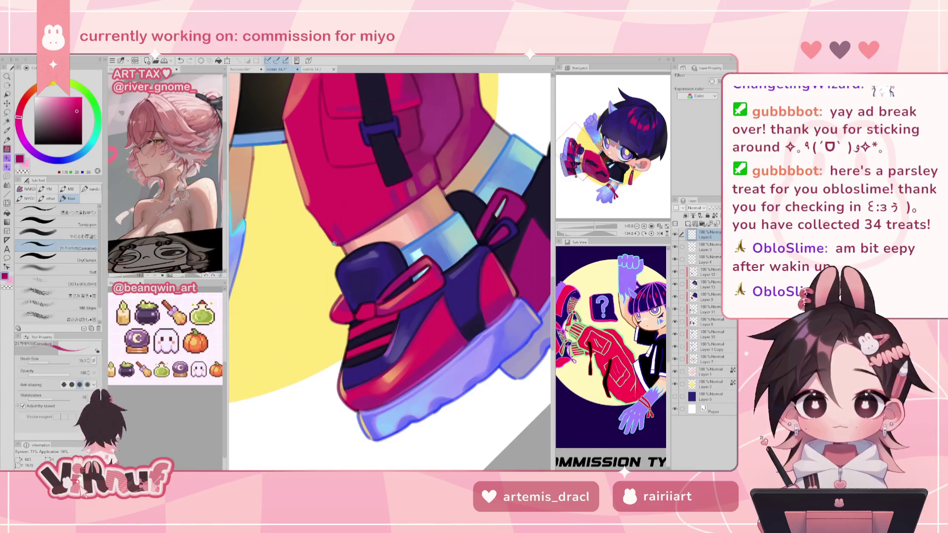
alt+click(335, 228)
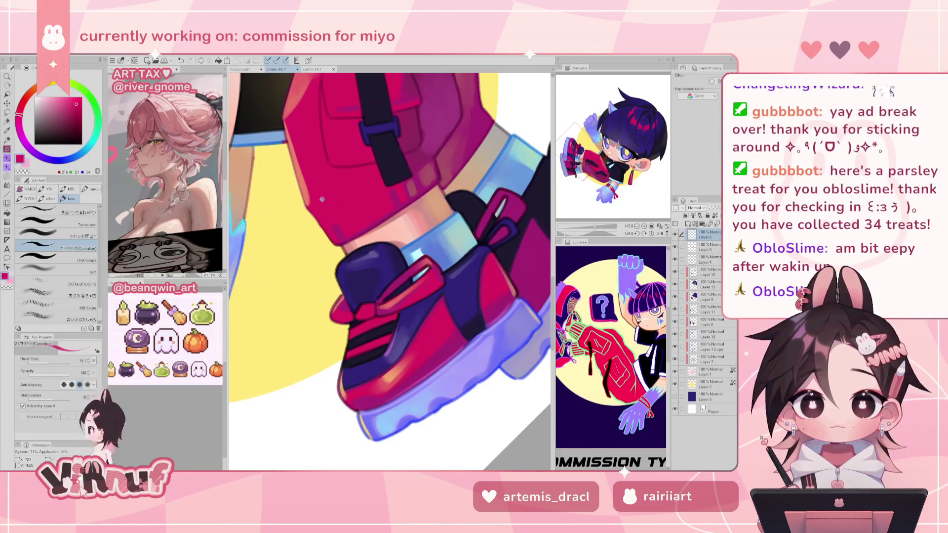
alt+click(436, 161)
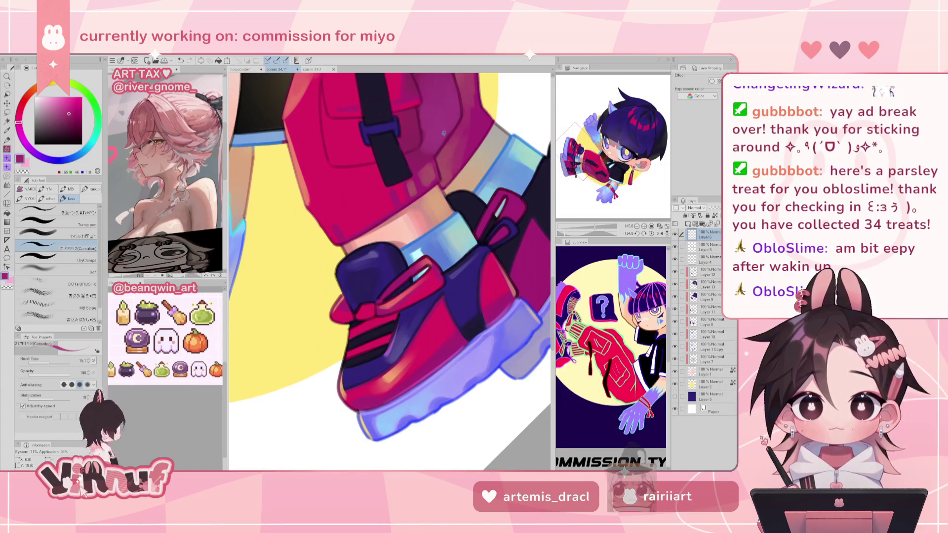
scroll(445, 163, up, 2)
alt+click(453, 152)
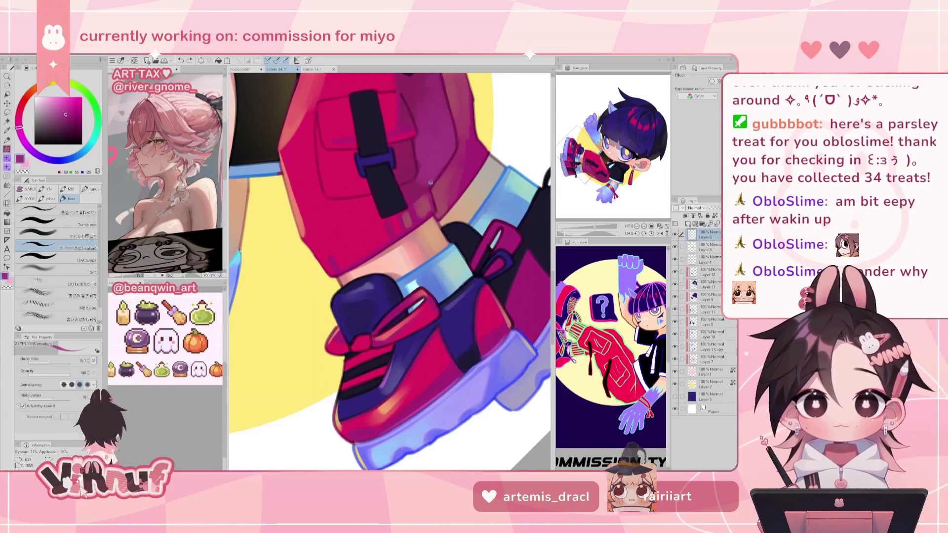
key(h)
scroll(406, 198, up, 2)
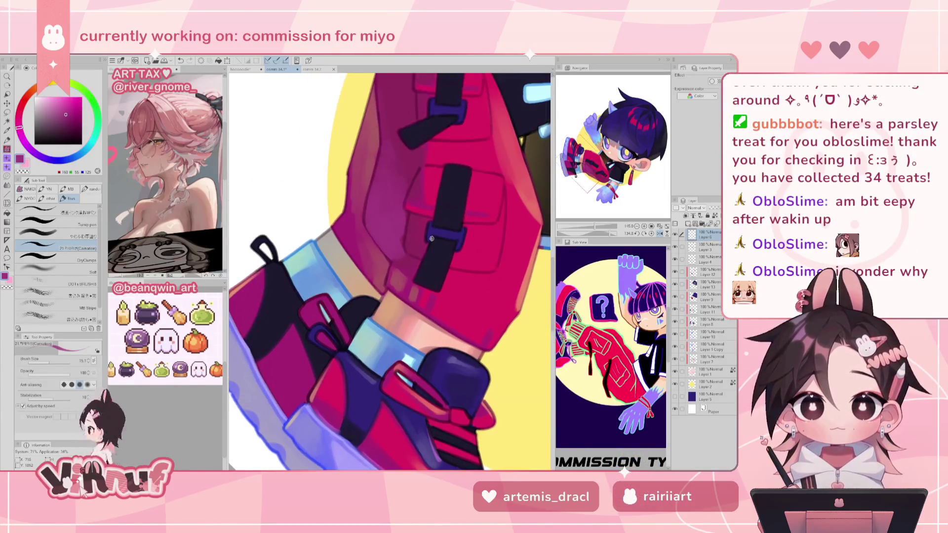
alt+click(429, 237)
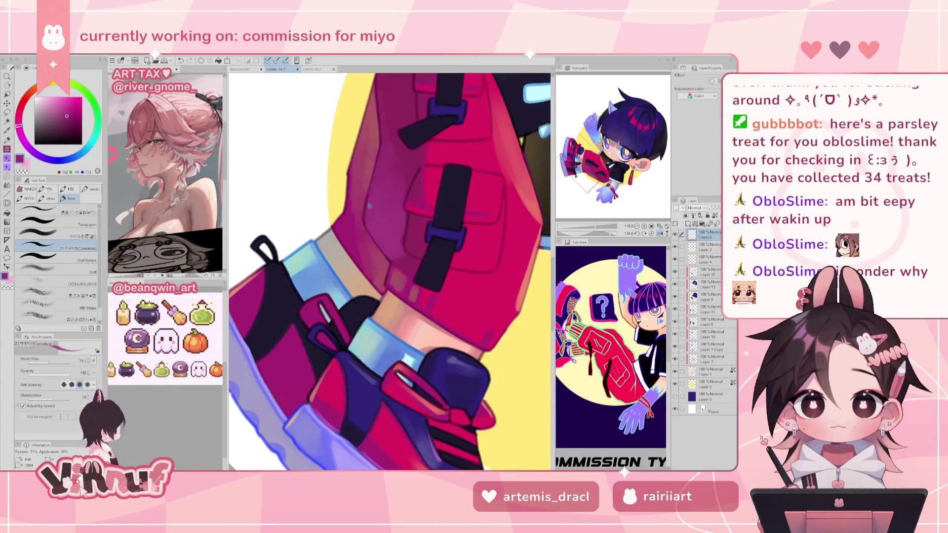
scroll(403, 132, up, 2)
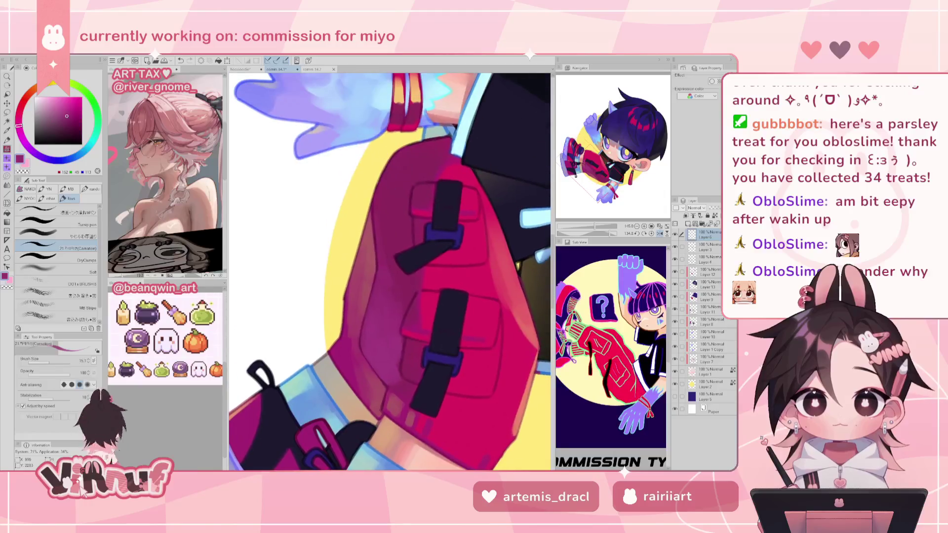
alt+click(377, 232)
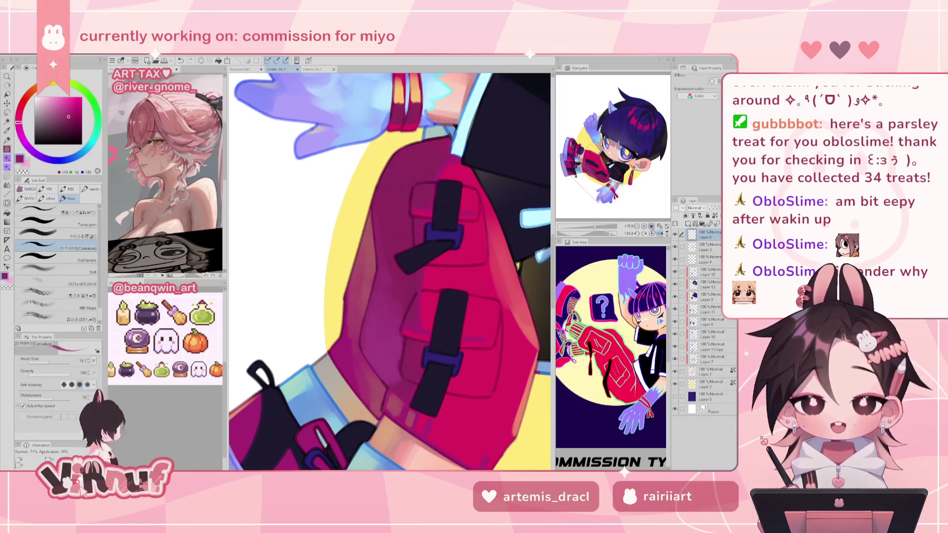
- Reset rotation, mirror the view, and shade the pants with sampled magenta and dark red tones
click(645, 234)
click(661, 234)
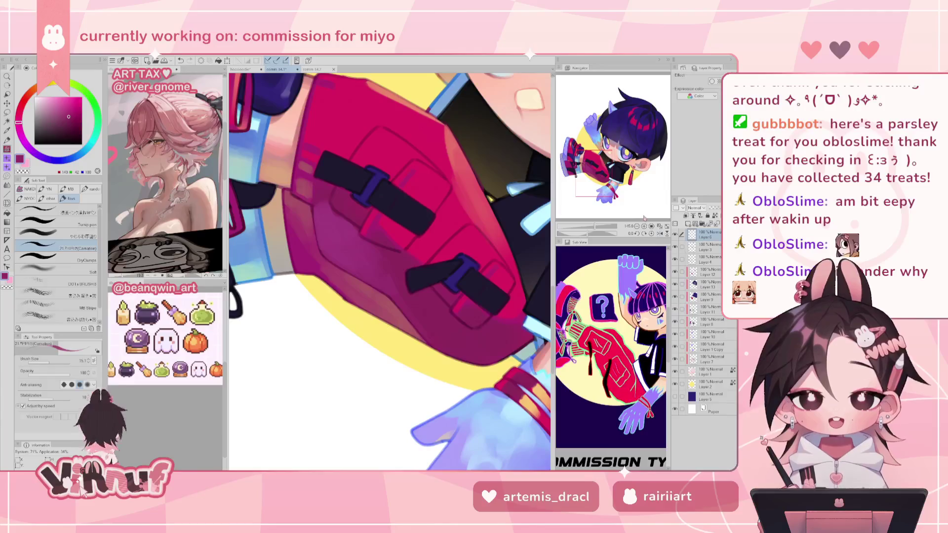
alt+click(339, 289)
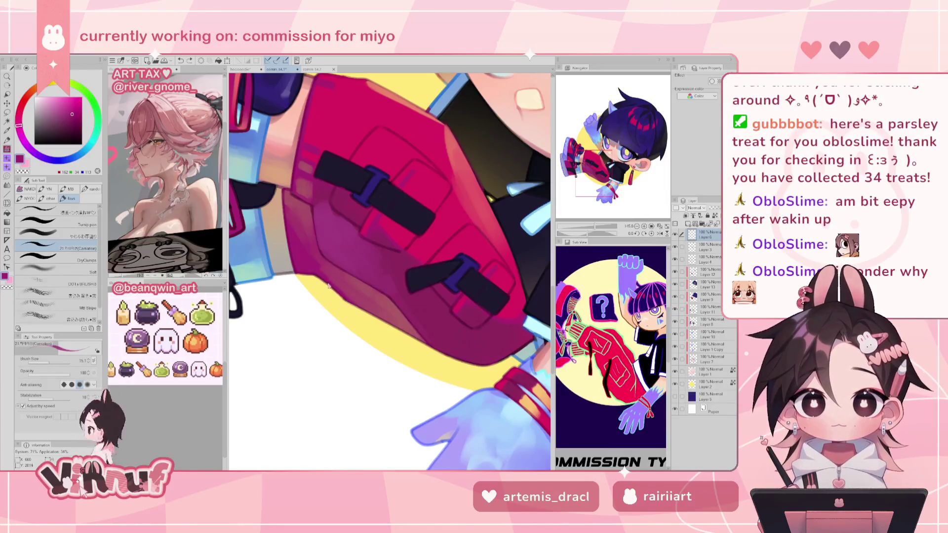
alt+click(346, 288)
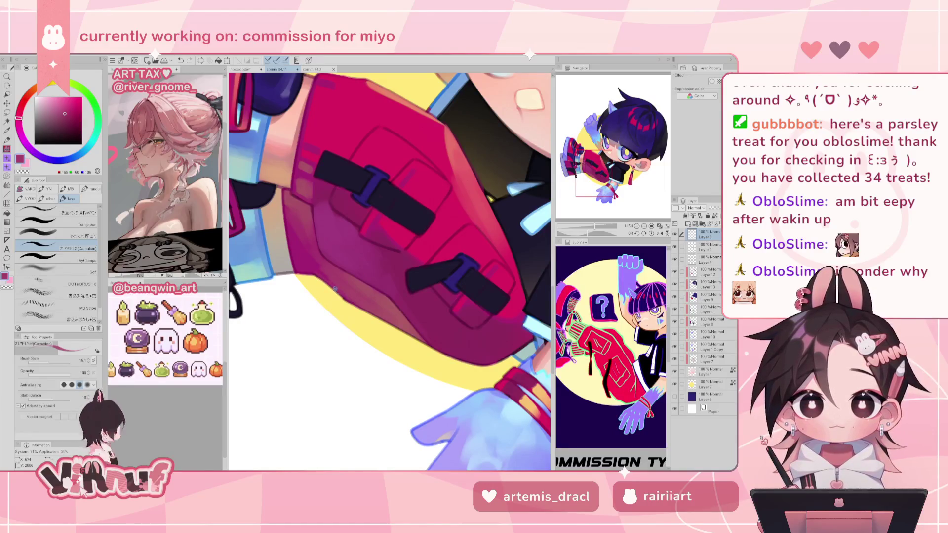
alt+click(322, 279)
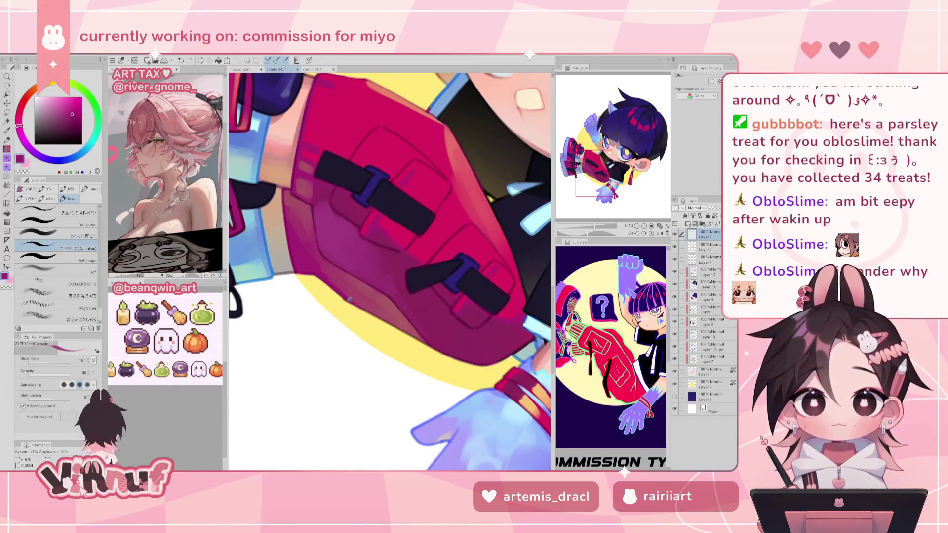
alt+click(328, 285)
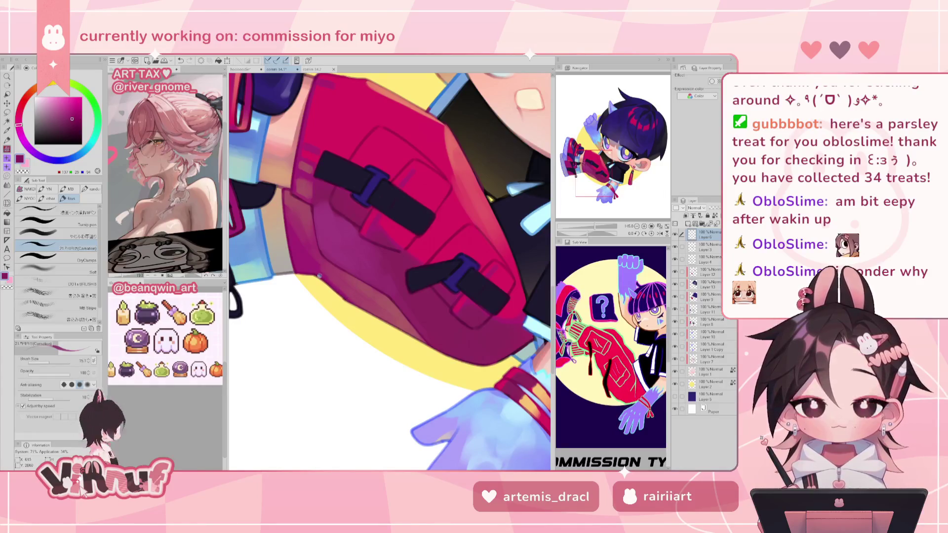
alt+click(329, 284)
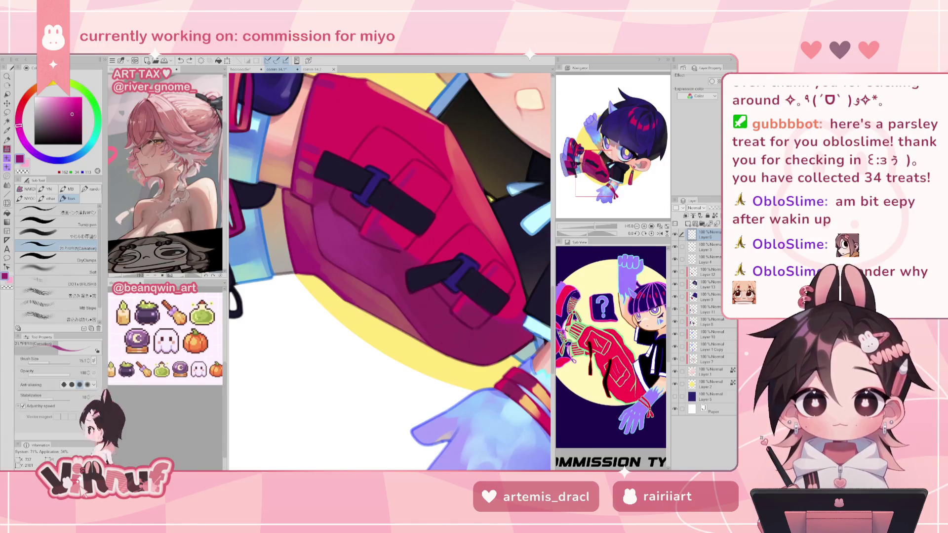
alt+click(353, 303)
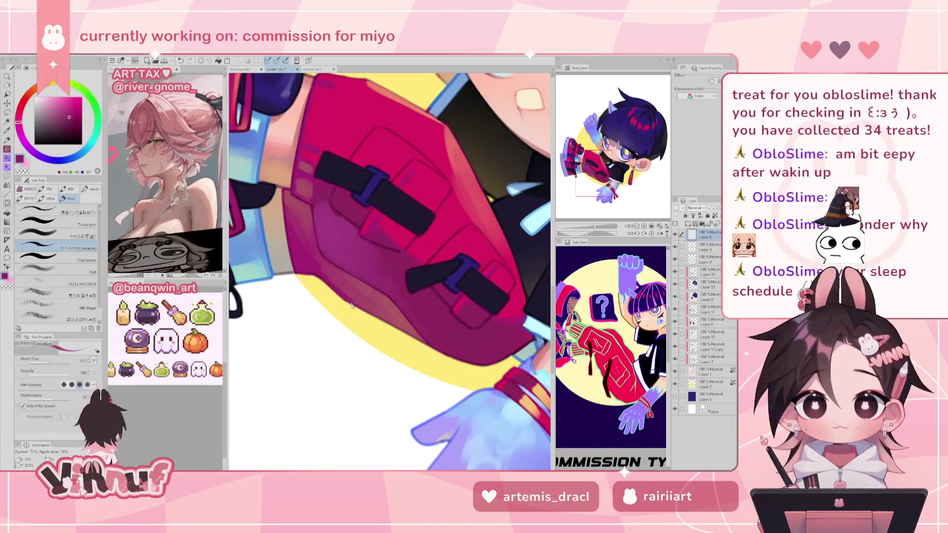
alt+click(463, 347)
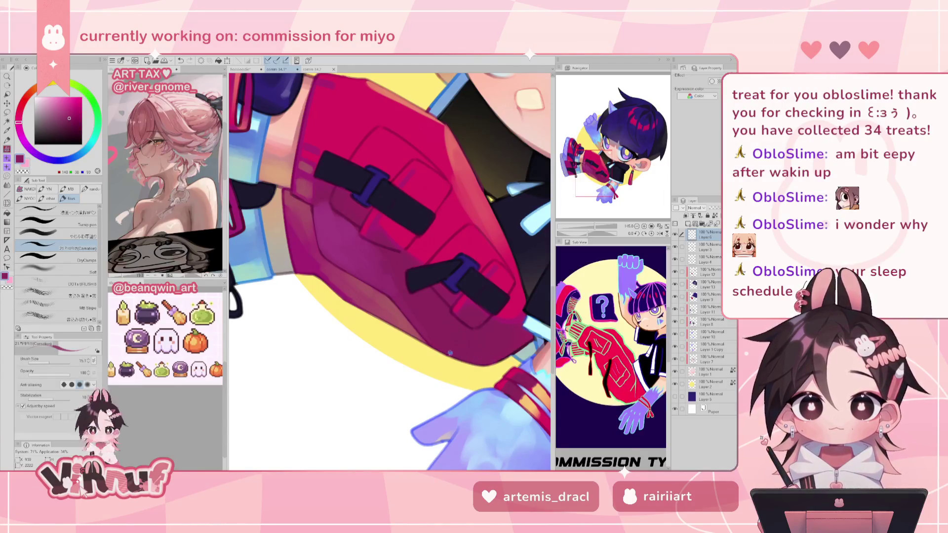
- Rotate the view, shade with dark magenta shadows and dark navy, check mirrored, then pan to the sneaker
key(minus)
key(minus)
alt+click(348, 306)
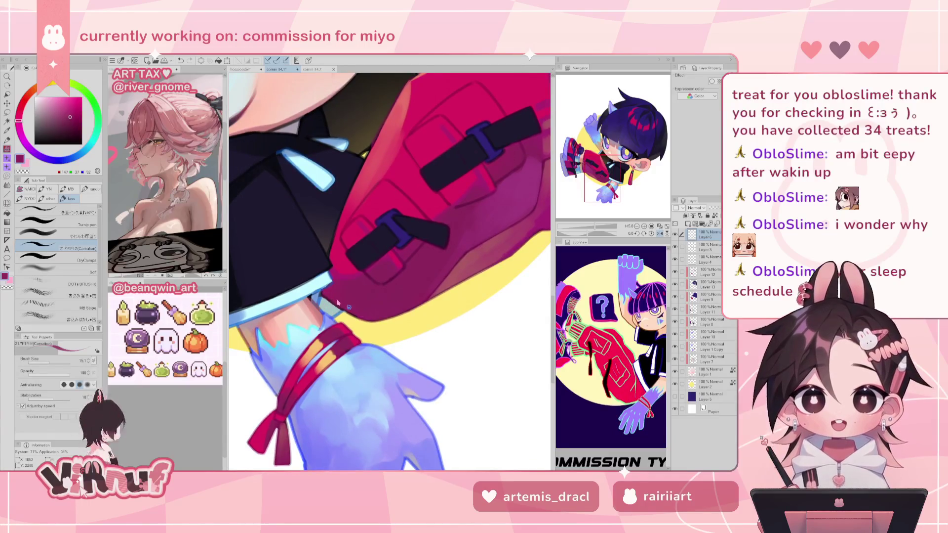
alt+click(344, 306)
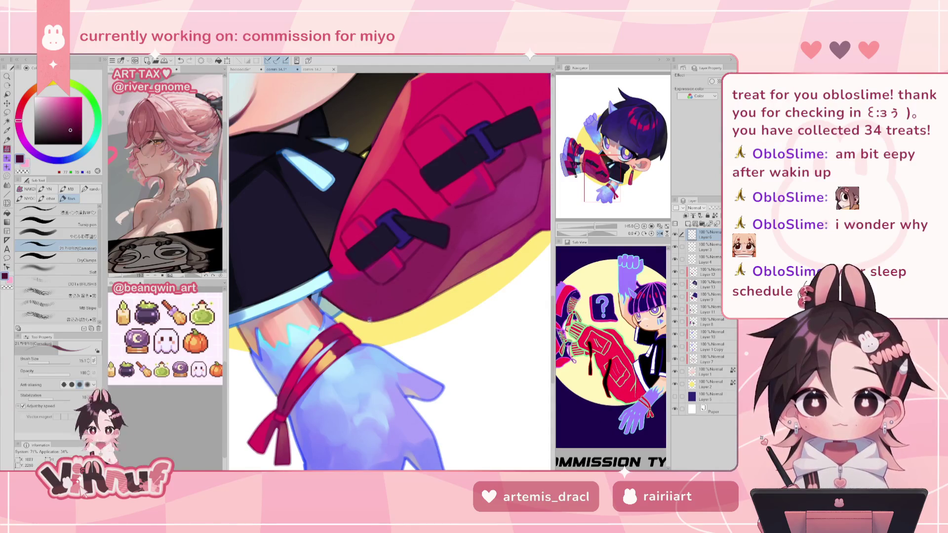
scroll(339, 292, down, 3)
scroll(355, 221, down, 3)
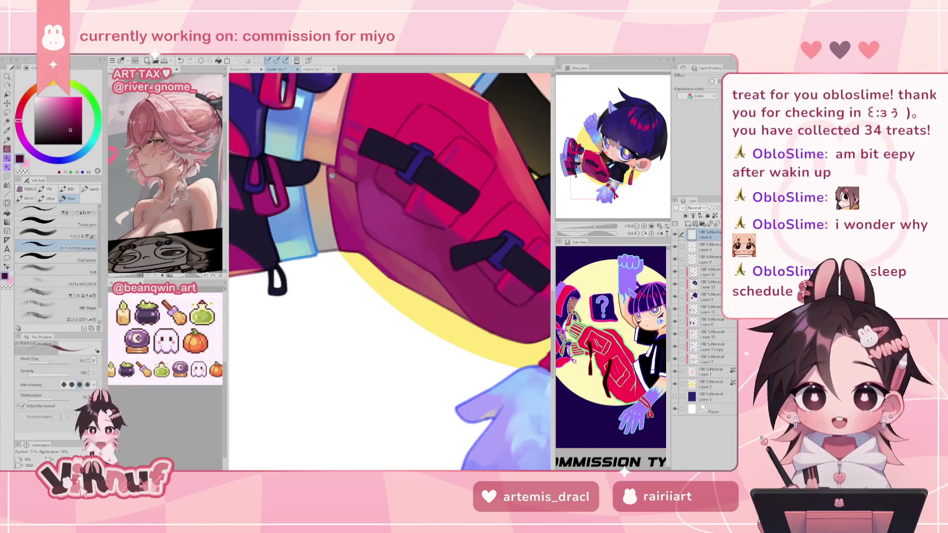
scroll(348, 163, up, 2)
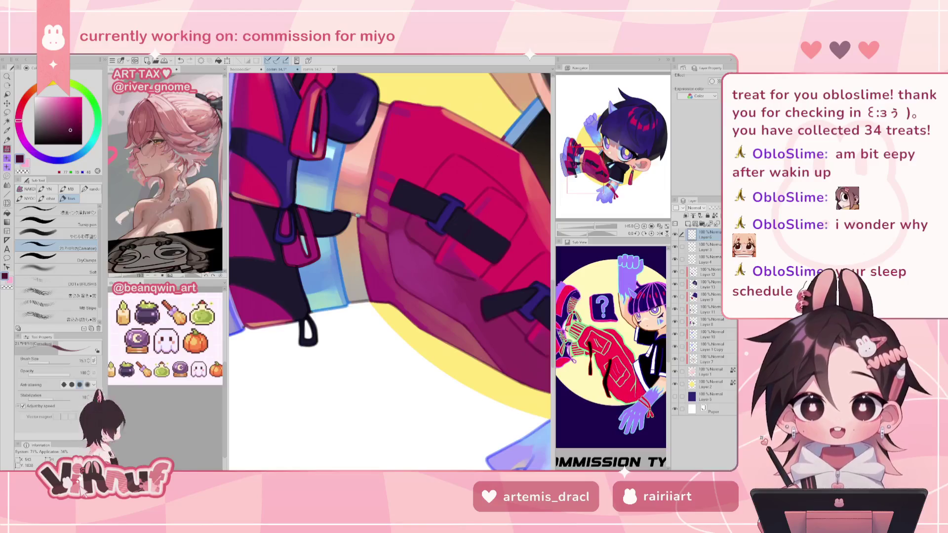
alt+click(345, 212)
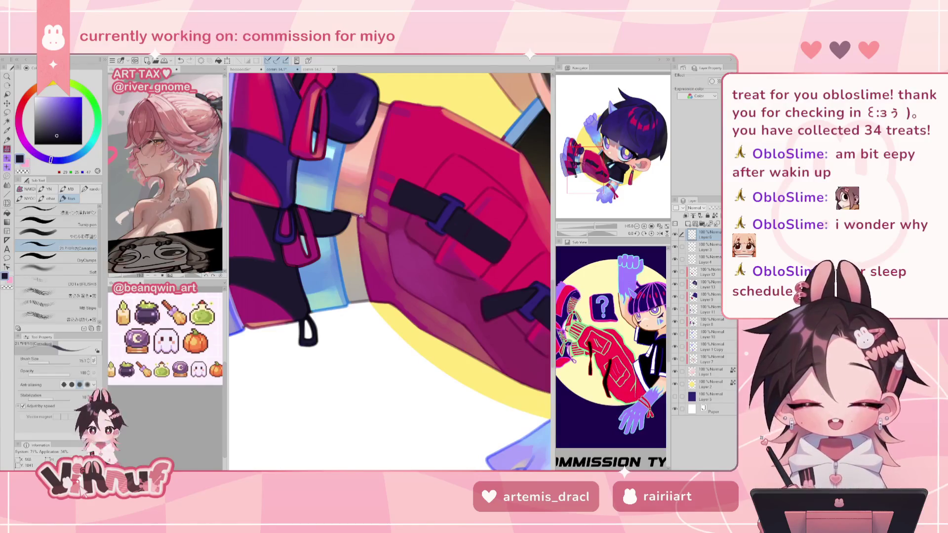
key(h)
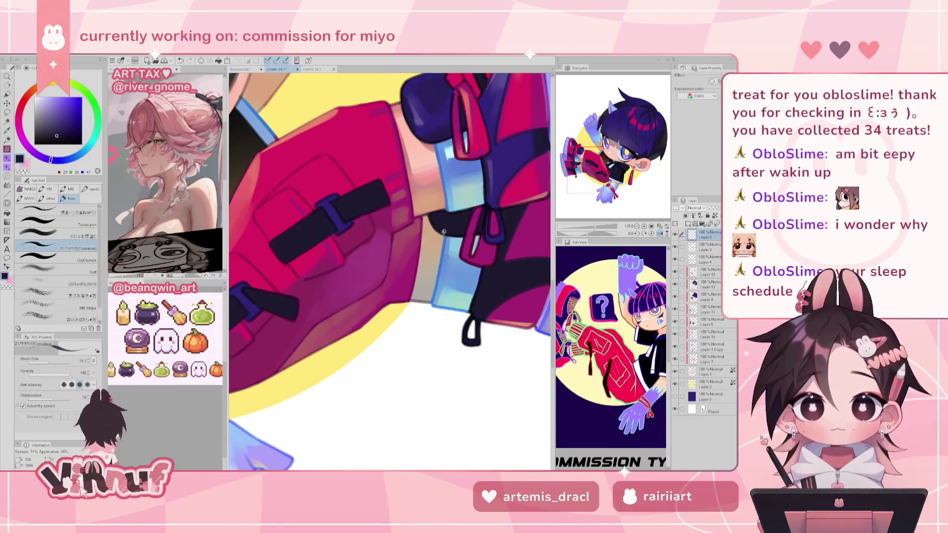
key(h)
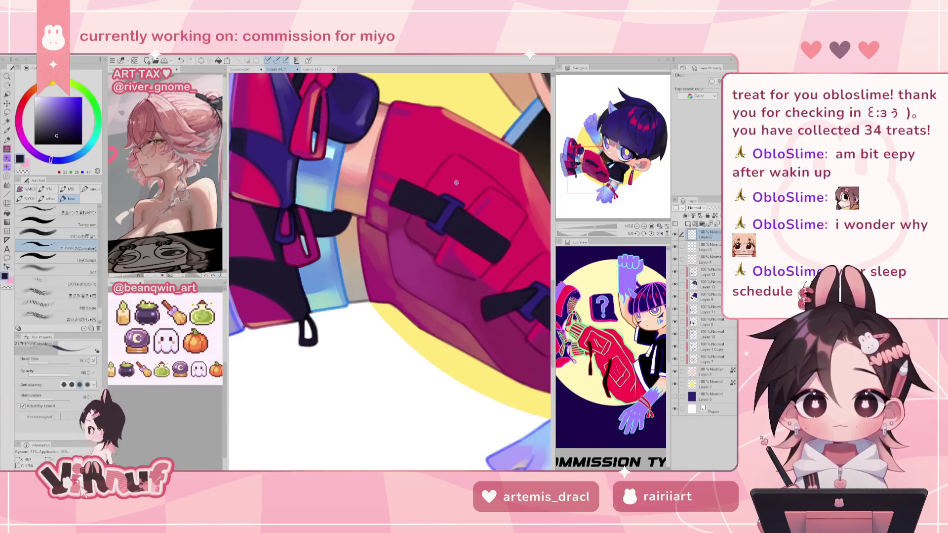
drag(457, 182, 528, 202)
- Sample the strap's magenta, undo and repaint the small strap detail, then mirror the view
drag(432, 194, 451, 205)
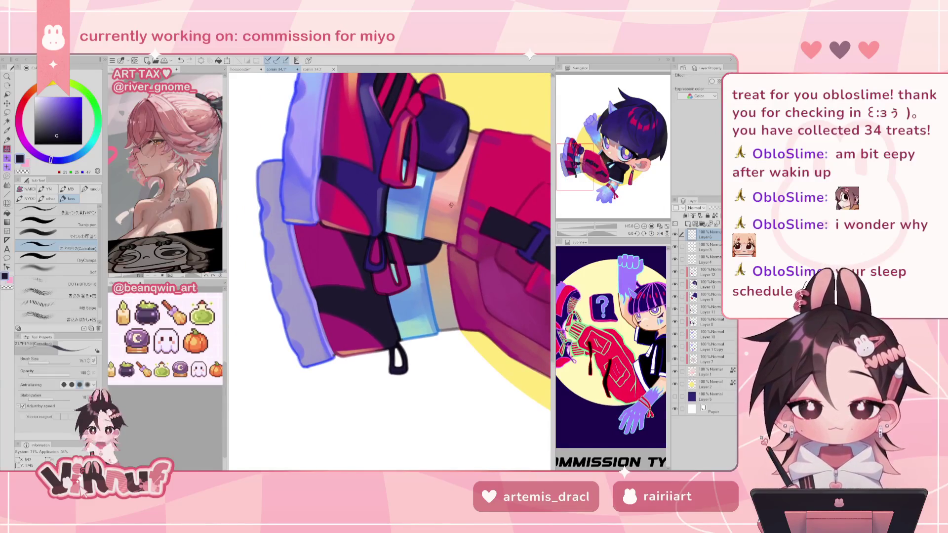
alt+click(376, 276)
key(ctrl+z)
drag(375, 275, 378, 289)
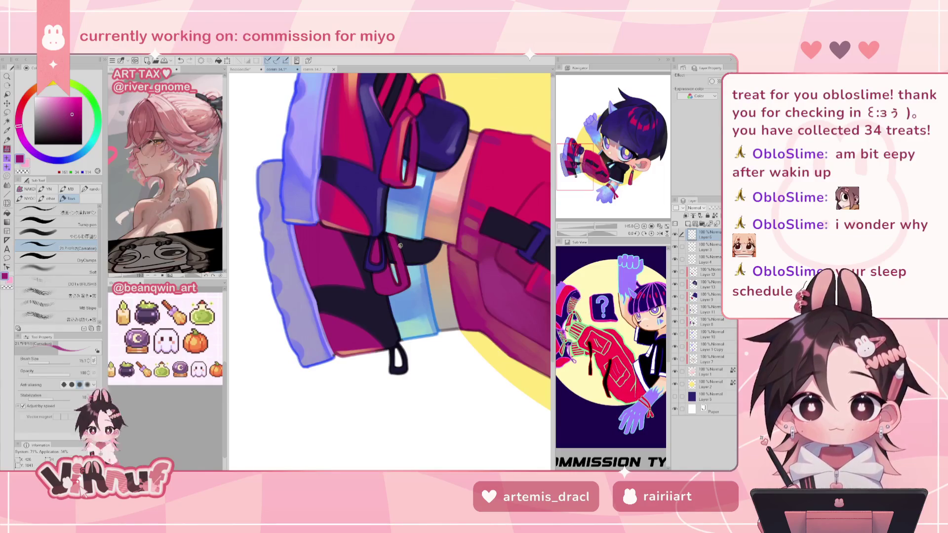
key(h)
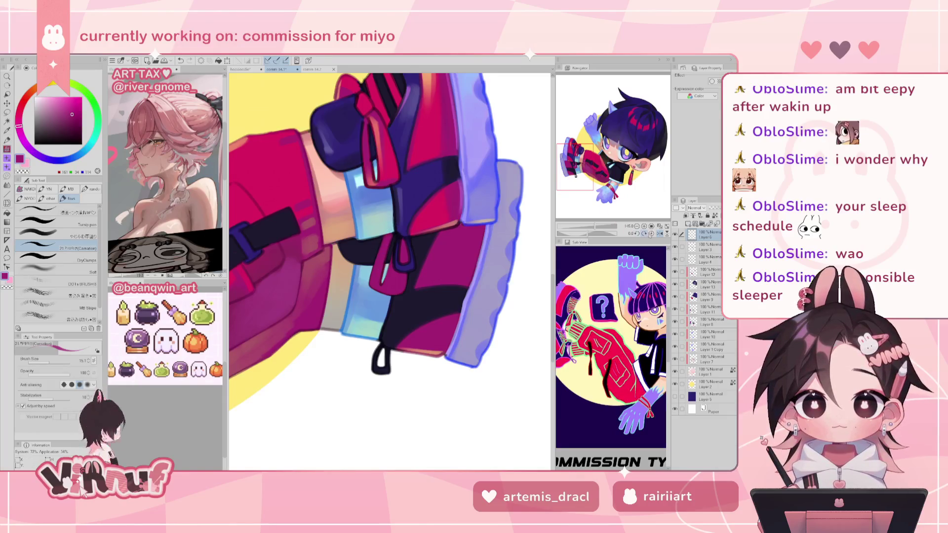
- Rotate and reset the canvas, sample blue then dark purple for shoe shading, mirroring the shoe right
drag(594, 232, 597, 218)
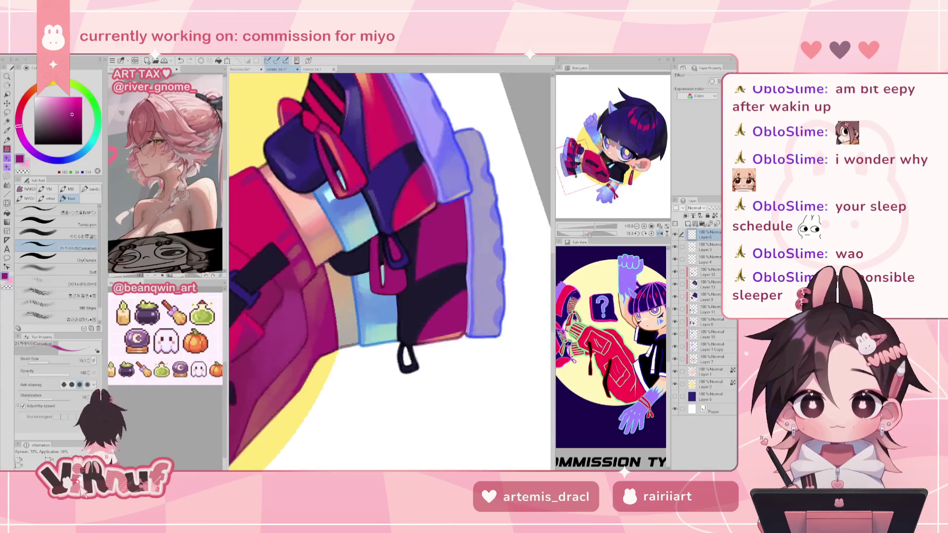
alt+click(438, 267)
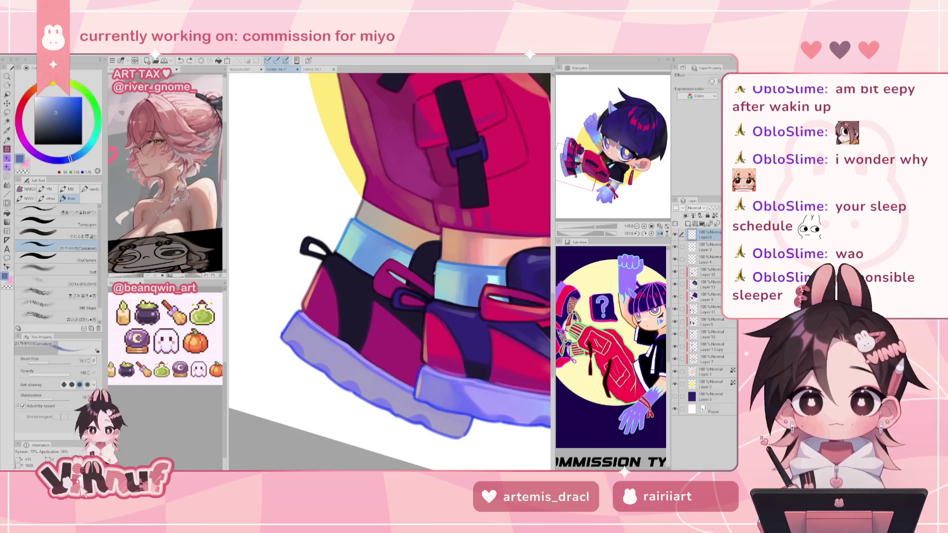
click(651, 233)
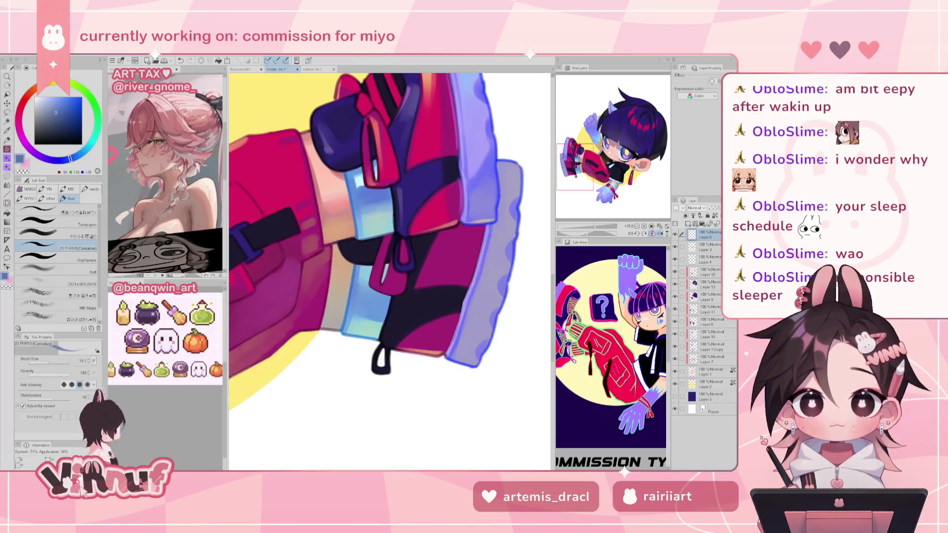
click(660, 232)
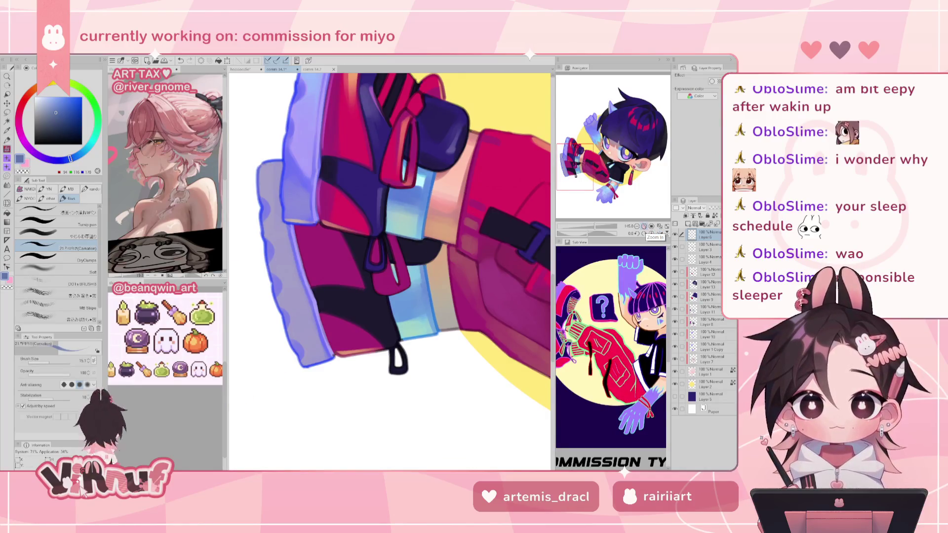
alt+click(368, 263)
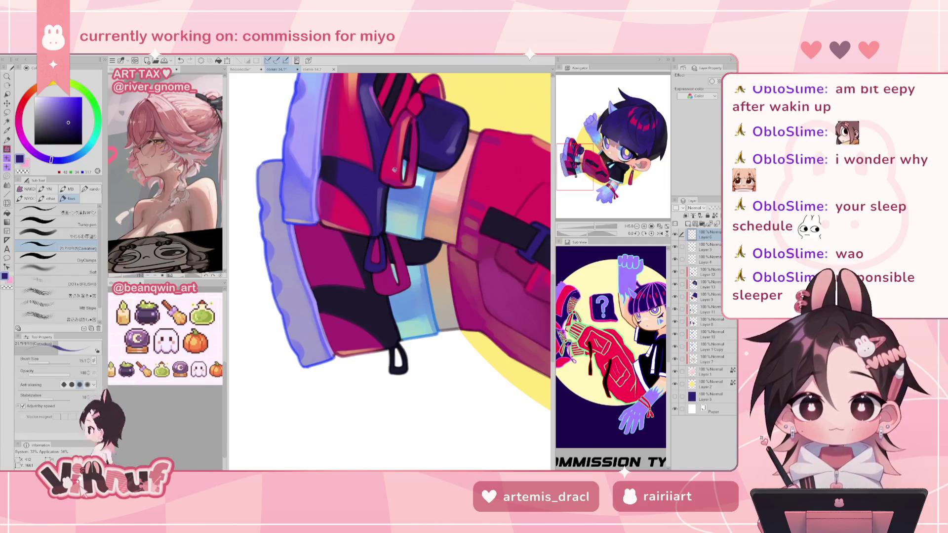
key(h)
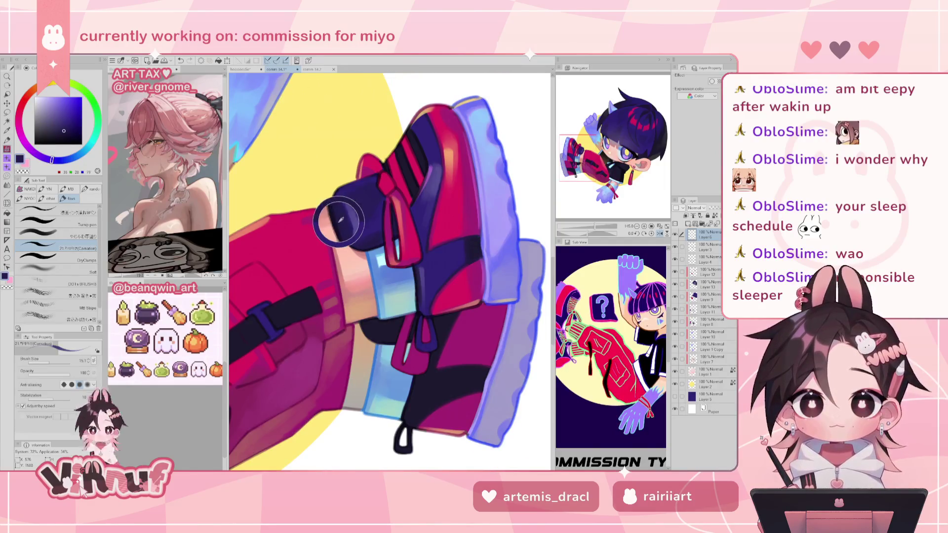
alt+click(365, 243)
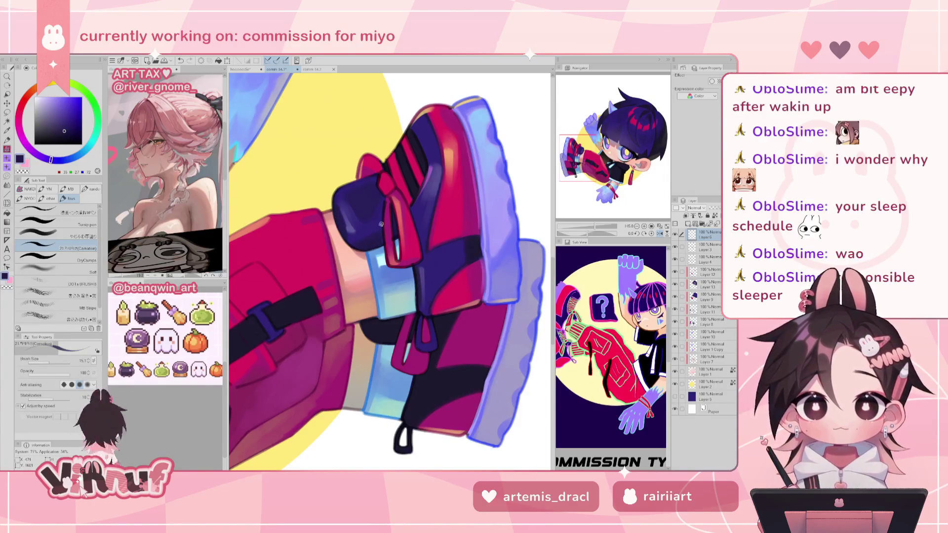
alt+click(382, 224)
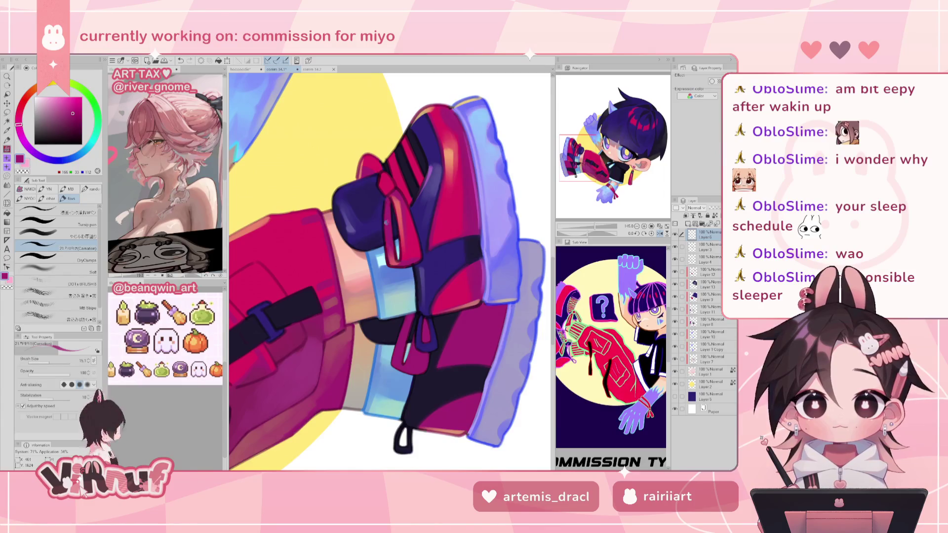
alt+click(386, 242)
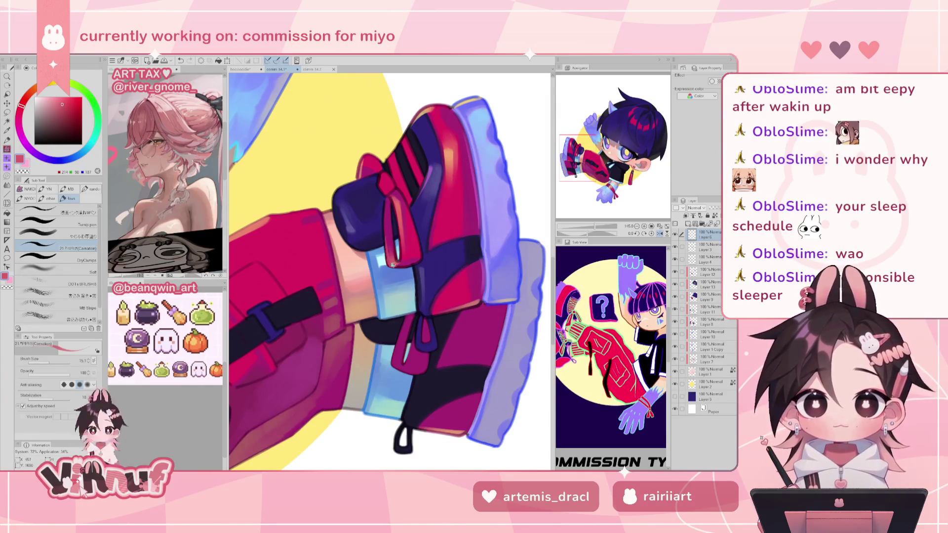
alt+click(391, 245)
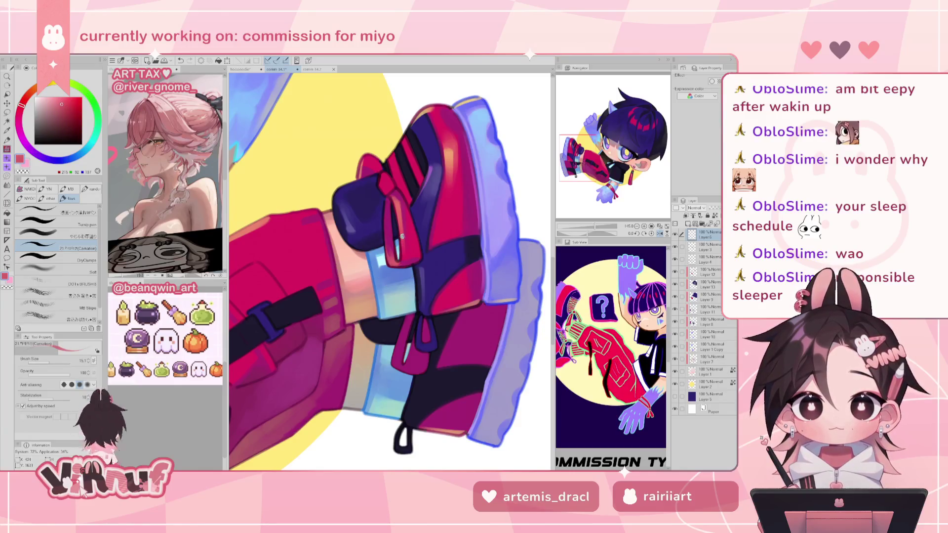
alt+click(404, 262)
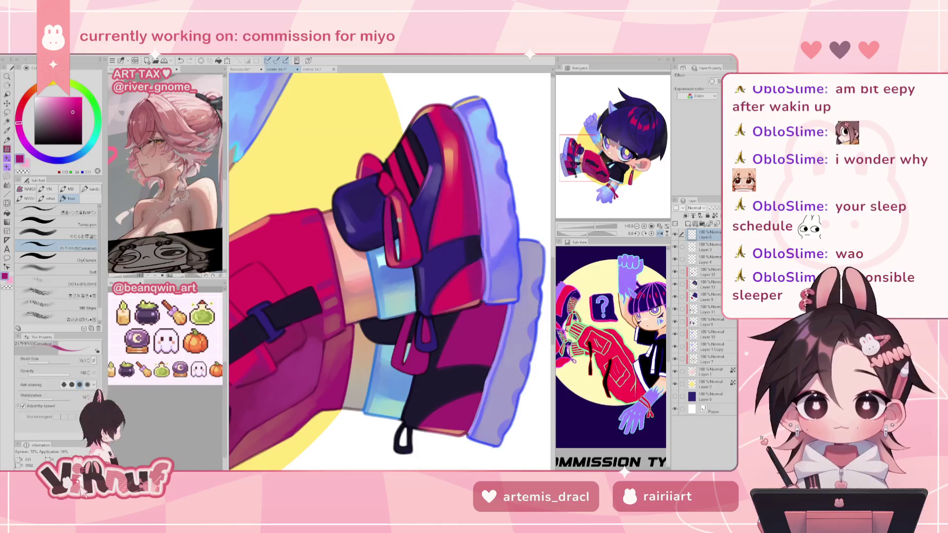
key(h)
alt+click(366, 233)
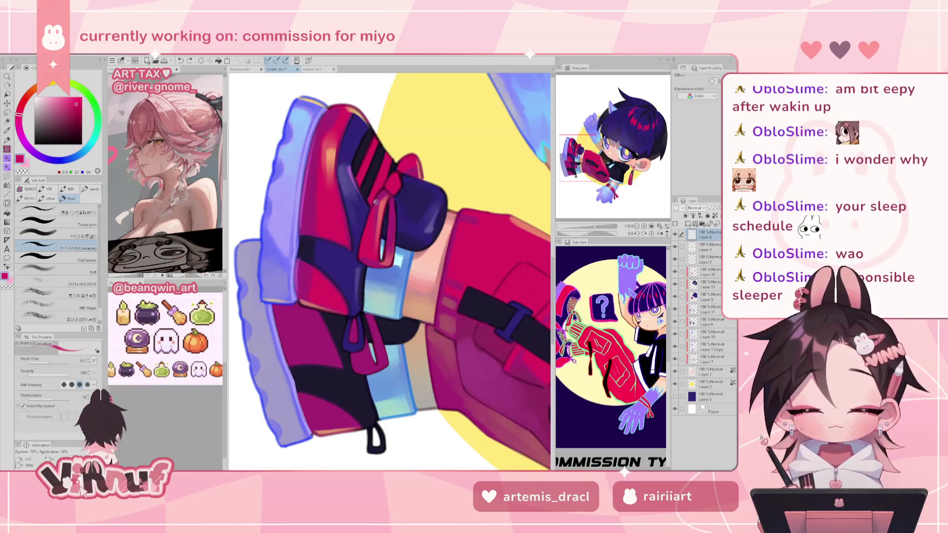
alt+click(396, 223)
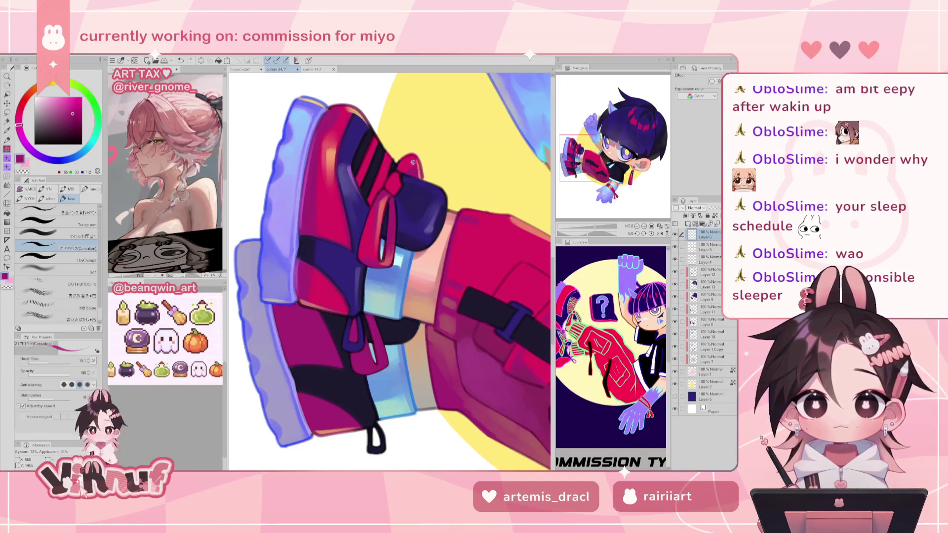
drag(595, 225, 603, 226)
- Zoom in and paint pink highlight strokes along the red sneaker's edge
drag(604, 158, 579, 144)
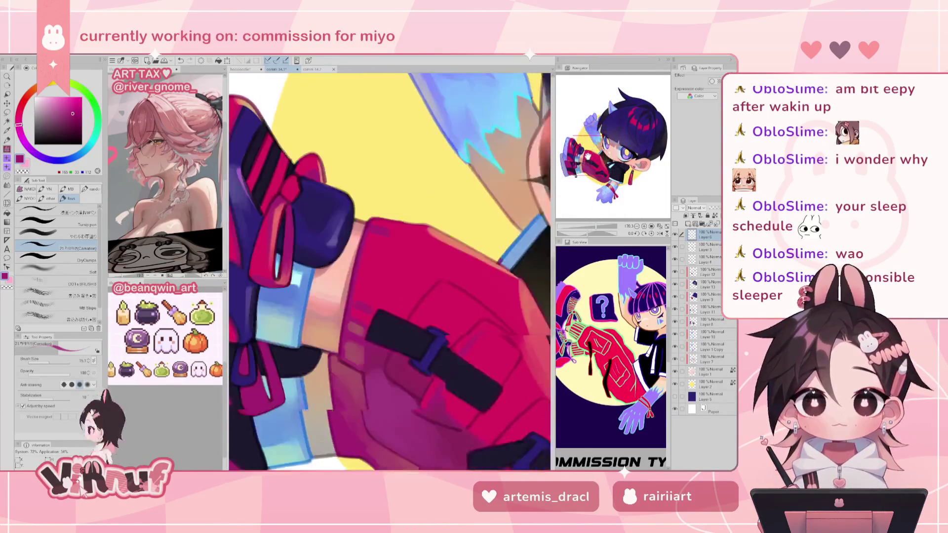
alt+click(379, 182)
drag(374, 162, 383, 190)
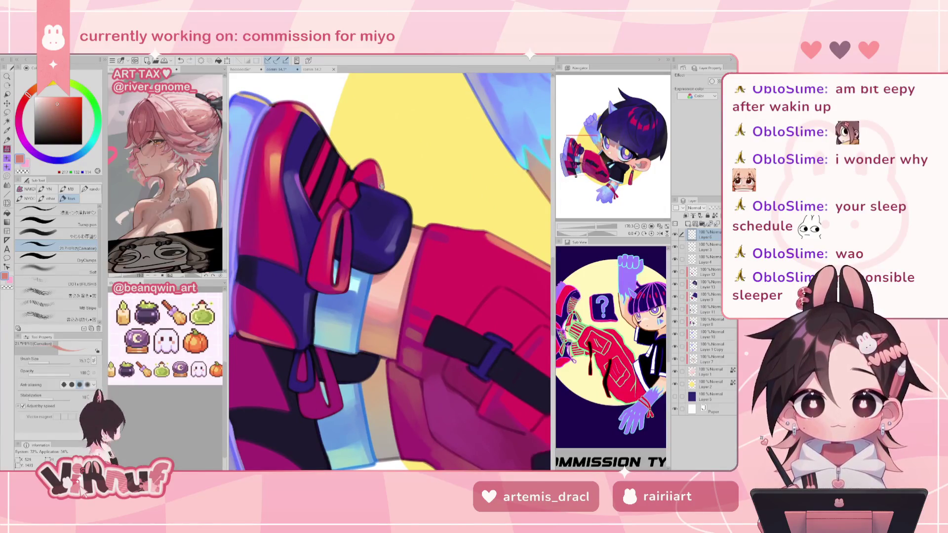
- Sample red-pink and beige tones, rotate the canvas, and pick a salmon red
alt+click(370, 162)
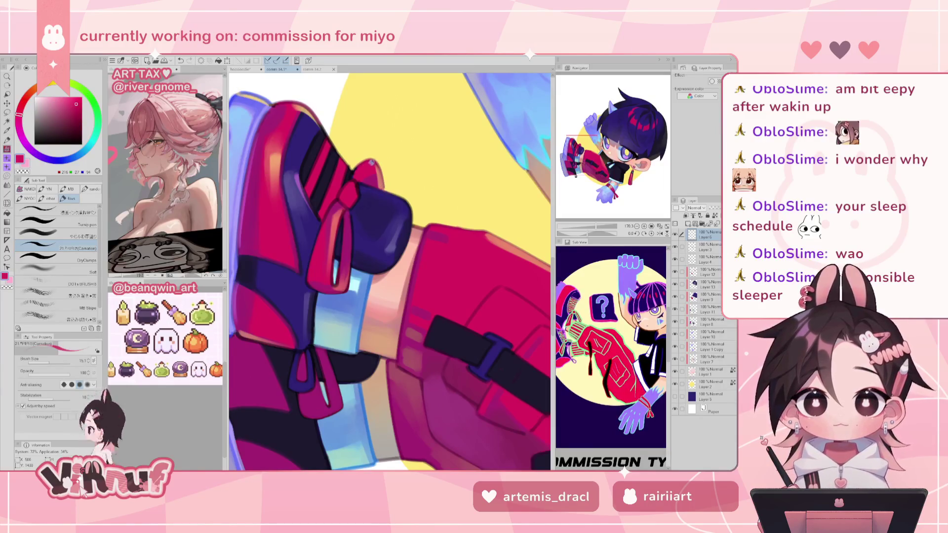
alt+click(345, 177)
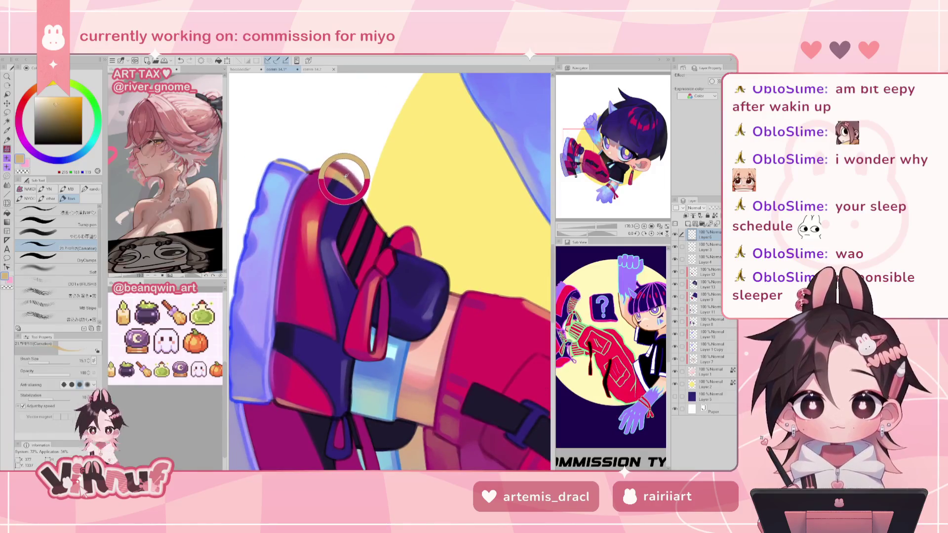
drag(345, 178, 349, 184)
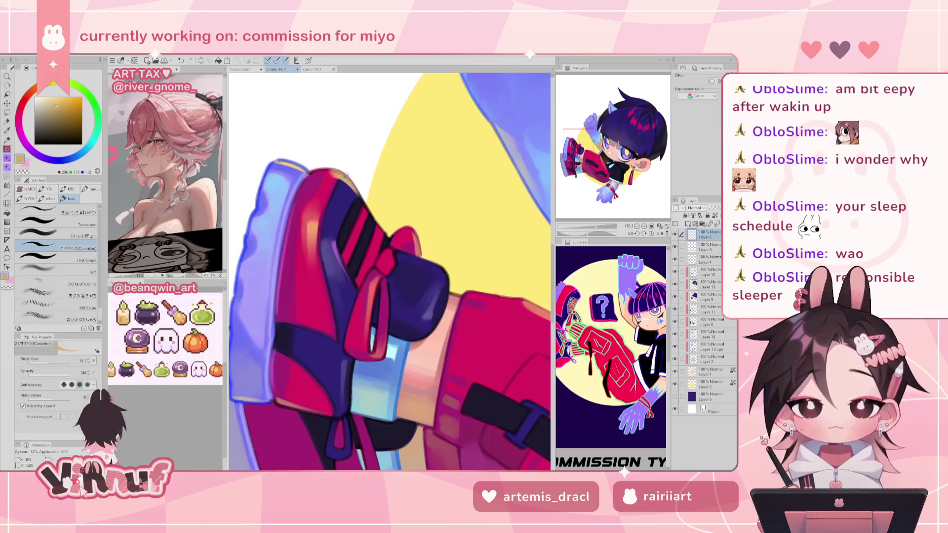
drag(366, 197, 440, 329)
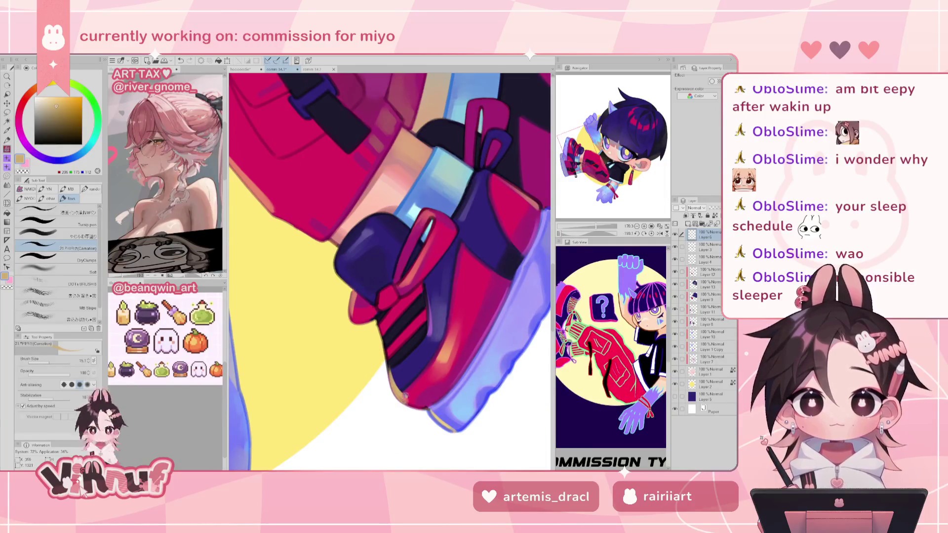
alt+click(416, 399)
- Sample the sneaker's salmon, dark magenta, red and dark blue-purple tones
alt+click(412, 399)
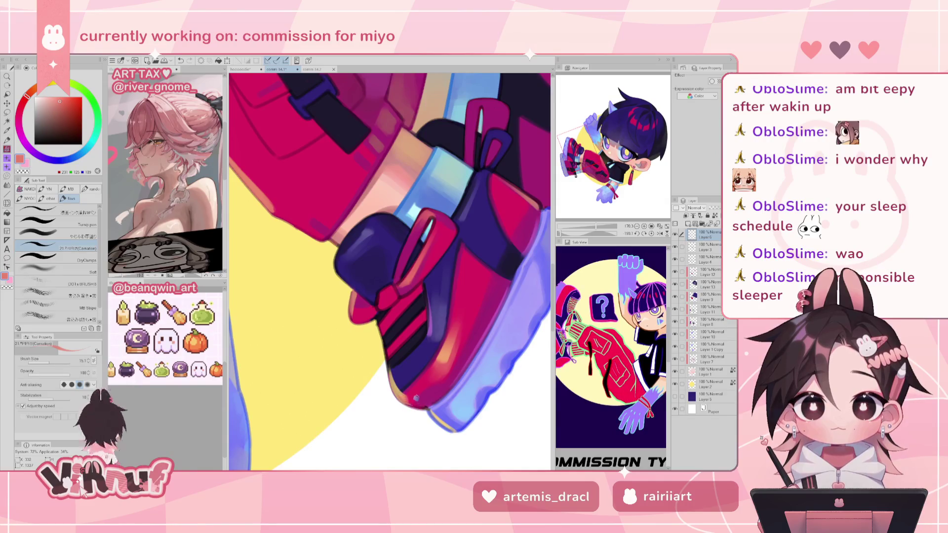
alt+click(414, 397)
alt+click(423, 403)
alt+click(420, 405)
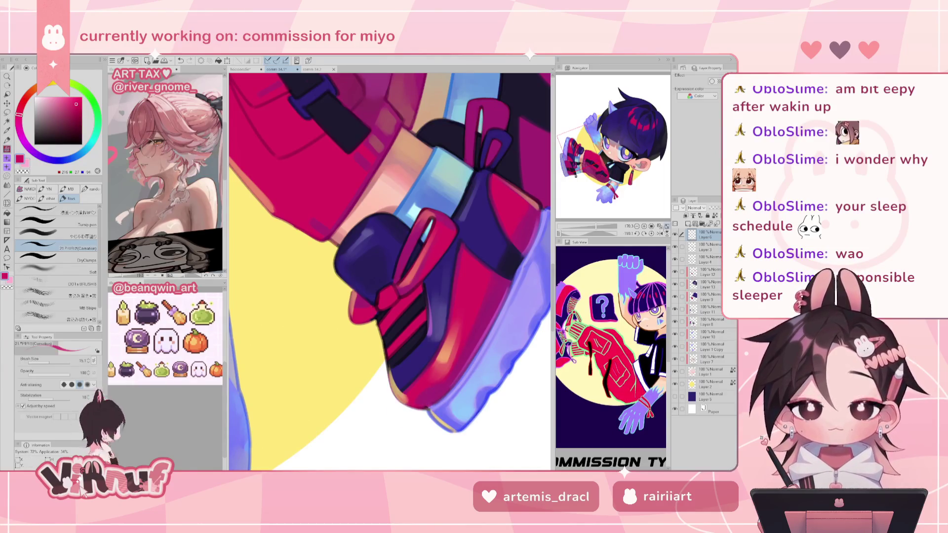
key(ctrl+0)
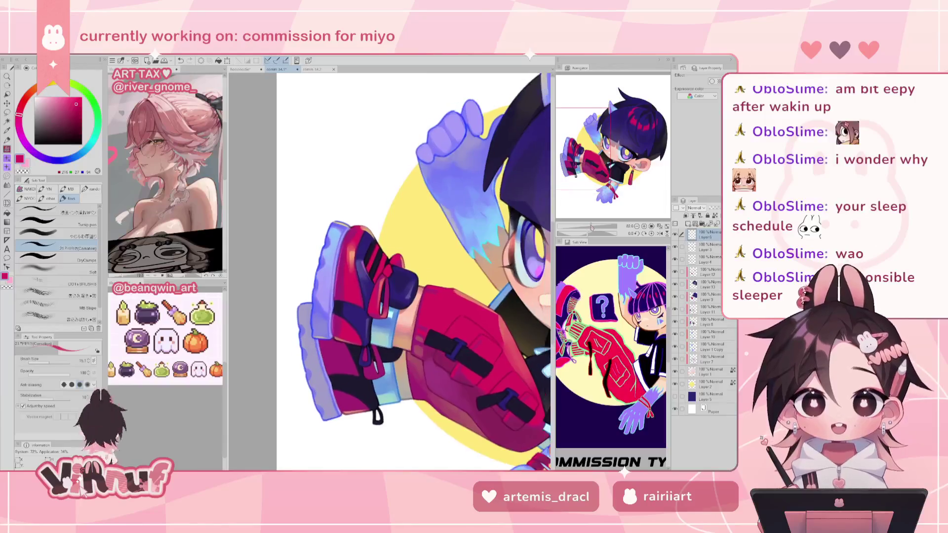
drag(591, 226, 595, 226)
alt+click(329, 255)
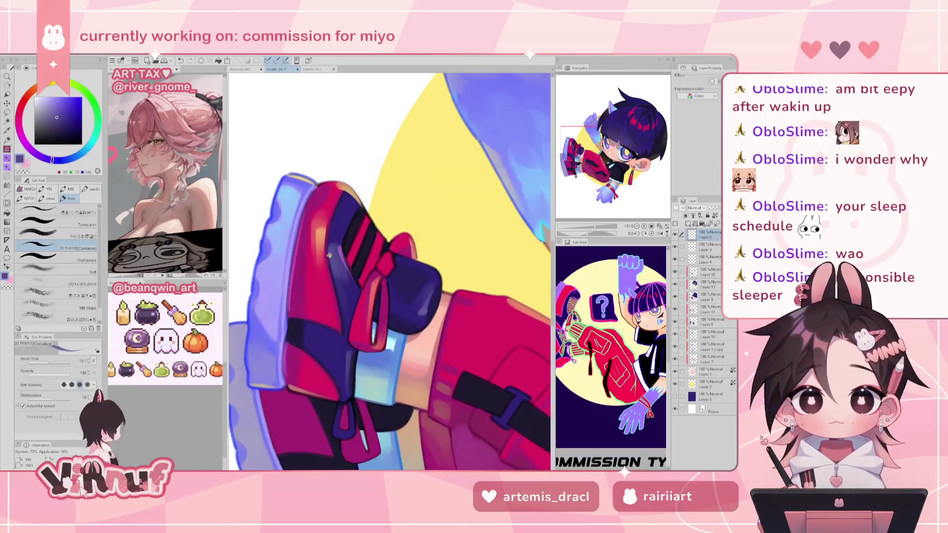
alt+click(339, 310)
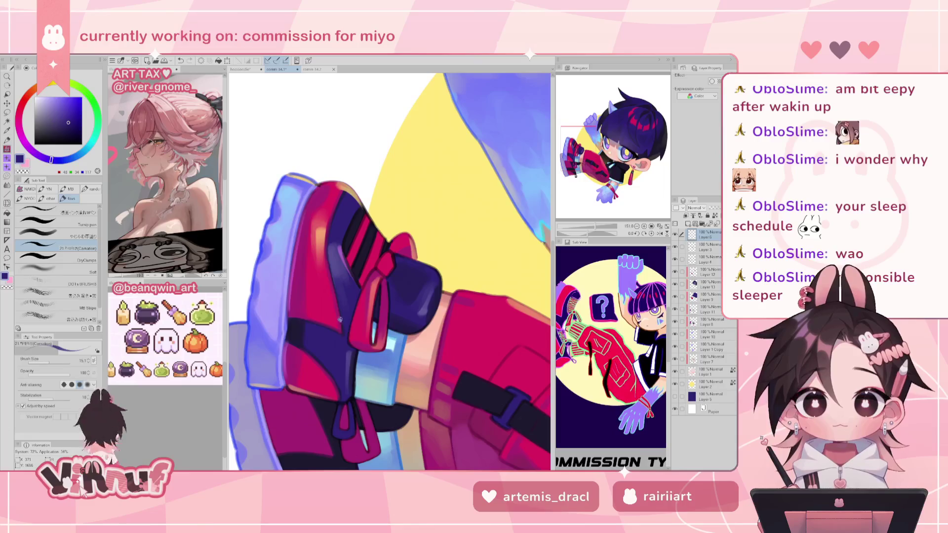
- Mirror the canvas to check the shoe while sampling its red-pink and dark purple strap tones
key(h)
alt+click(455, 300)
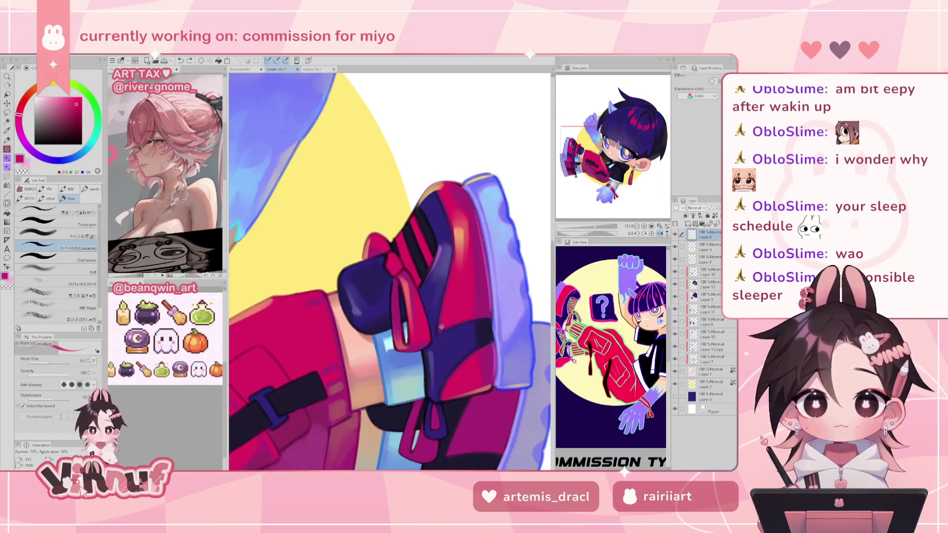
alt+click(442, 334)
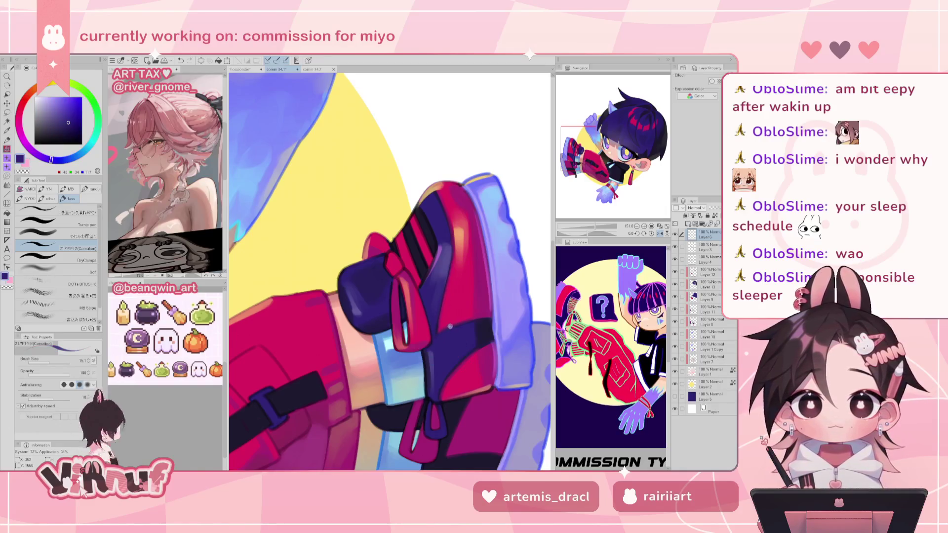
key(h)
alt+click(334, 287)
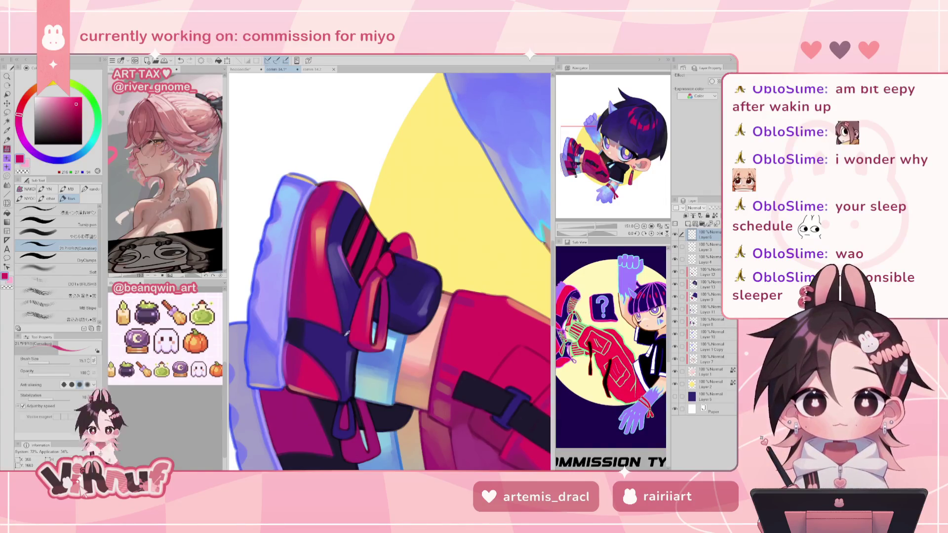
alt+click(331, 327)
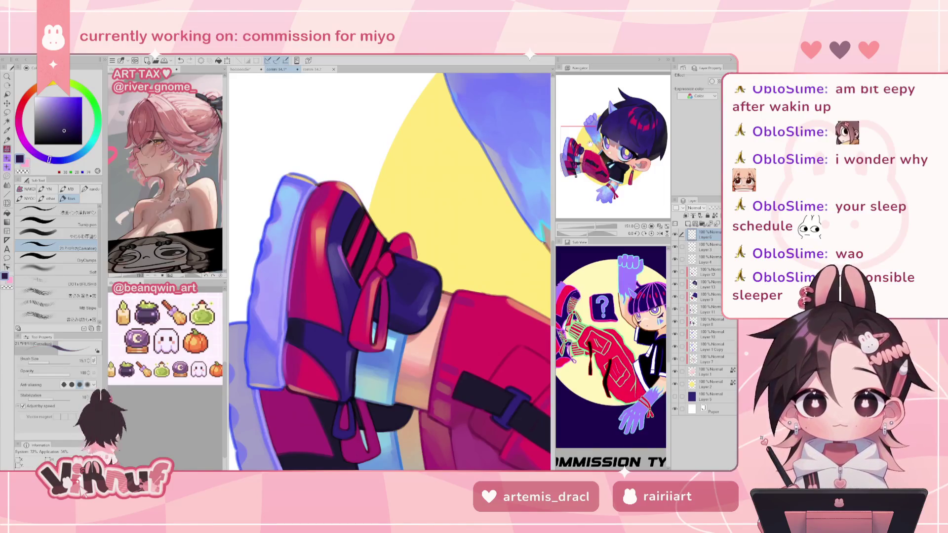
- Sample the sneaker's red, salmon, pink-red and crimson, then zoom out toward the glove
alt+click(340, 196)
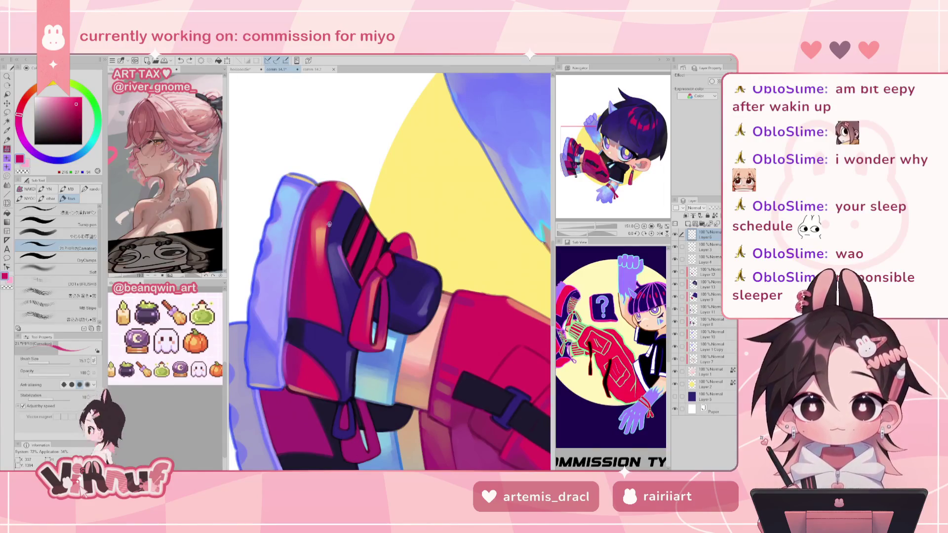
alt+click(324, 249)
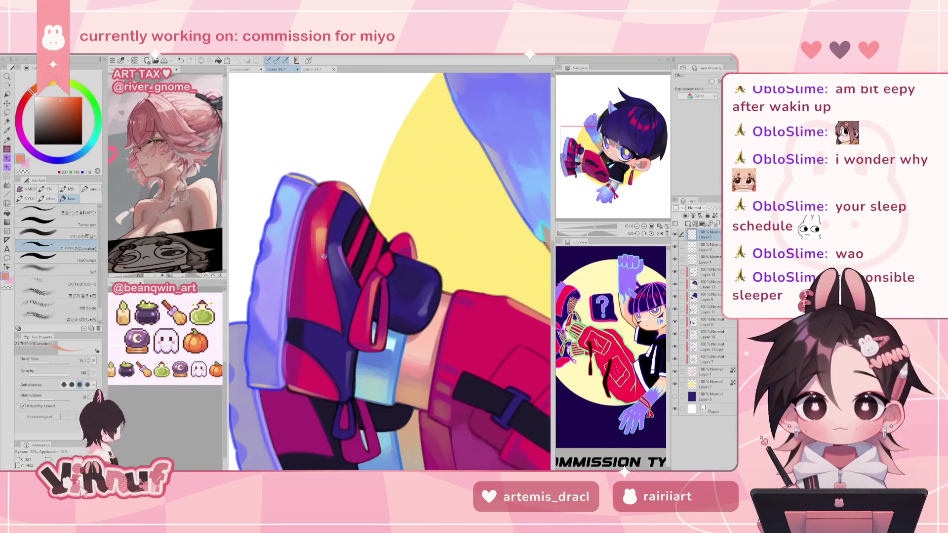
alt+click(330, 225)
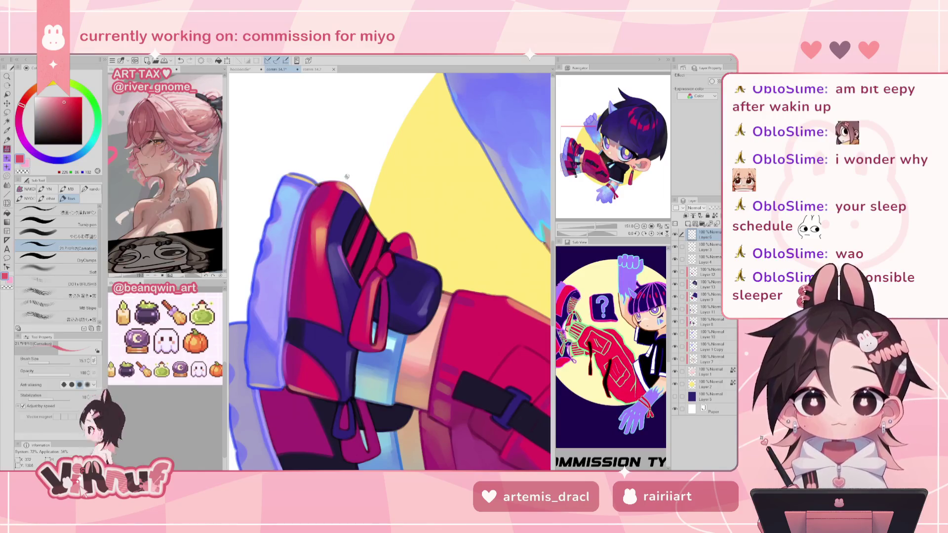
drag(348, 156, 359, 114)
alt+click(326, 322)
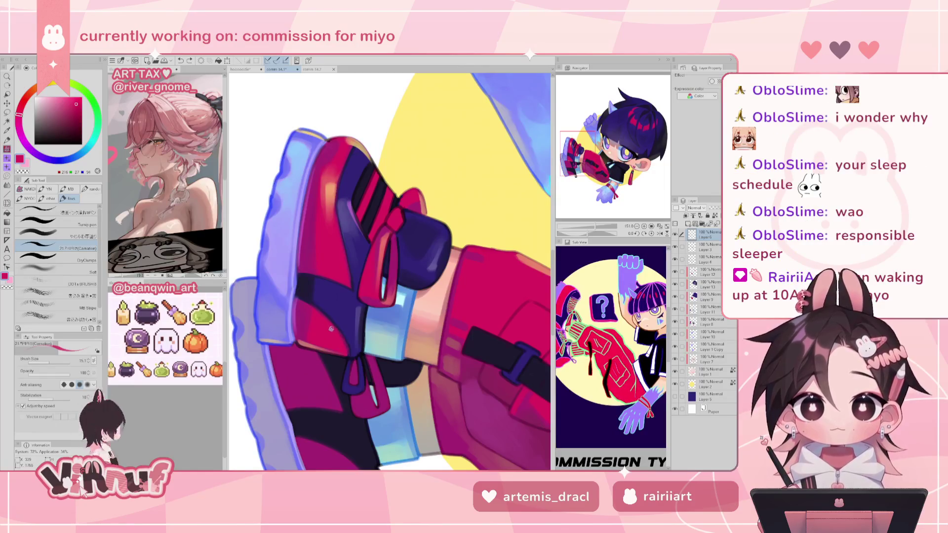
drag(595, 227, 589, 227)
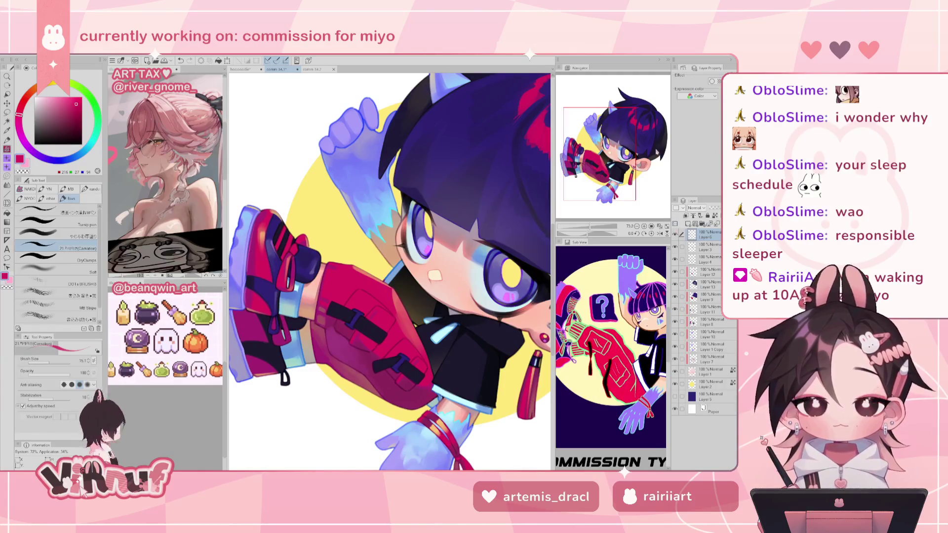
drag(596, 140, 601, 196)
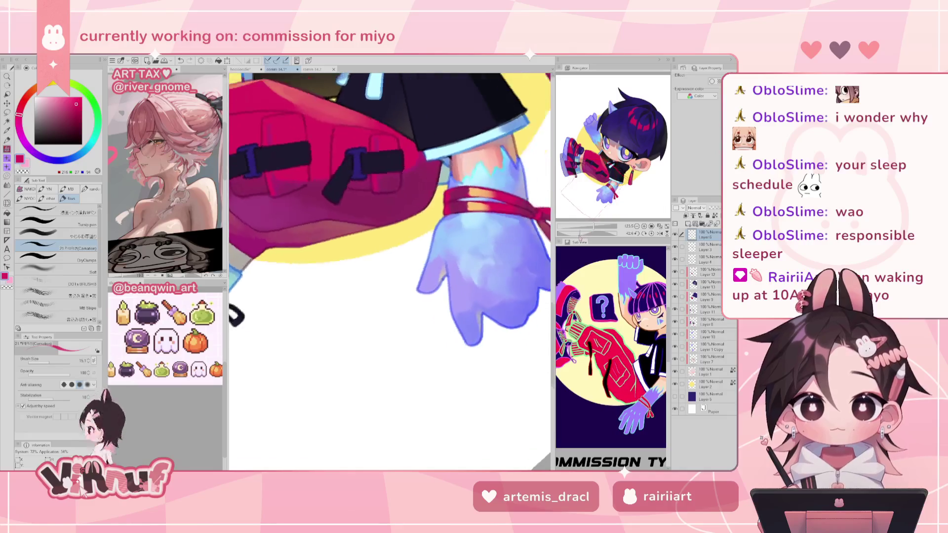
- Paint a lavender highlight up the glove's finger
alt+click(435, 219)
drag(435, 220, 430, 224)
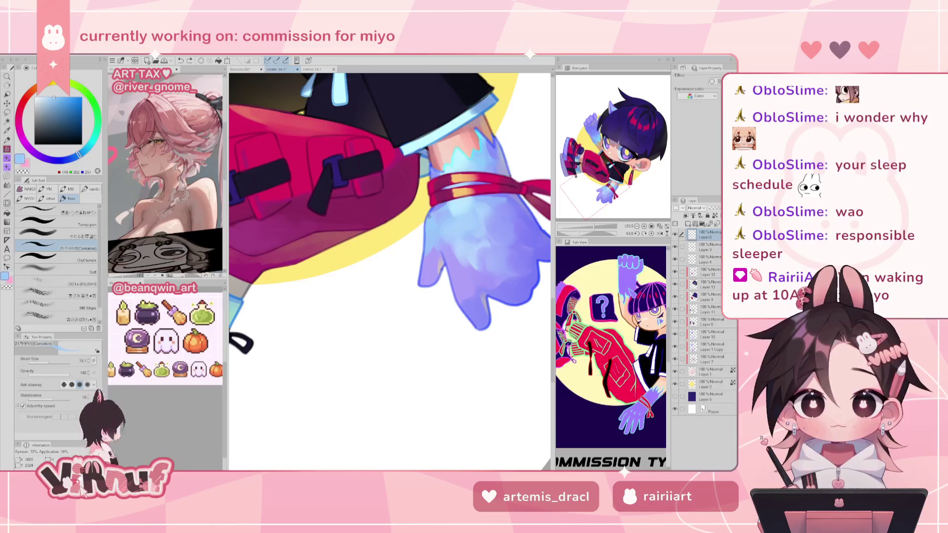
click(421, 275)
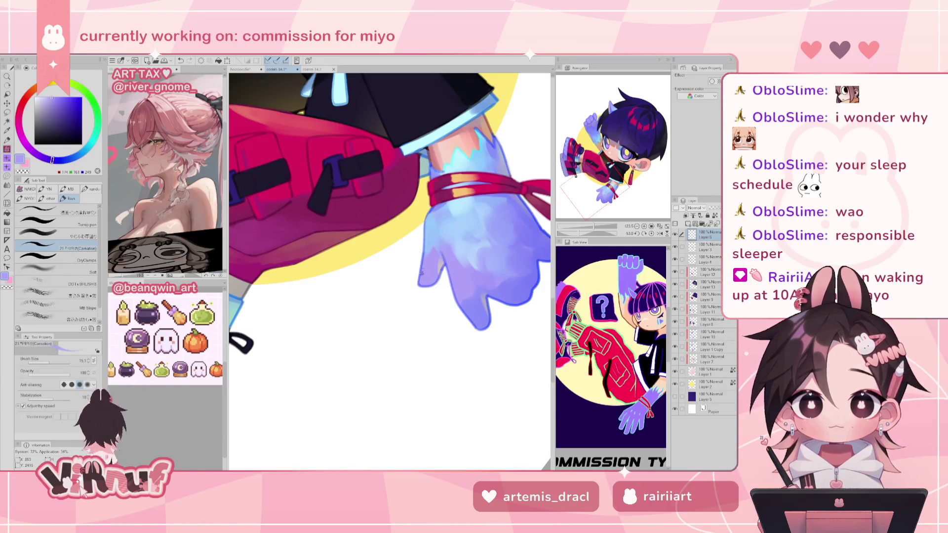
drag(420, 283, 424, 260)
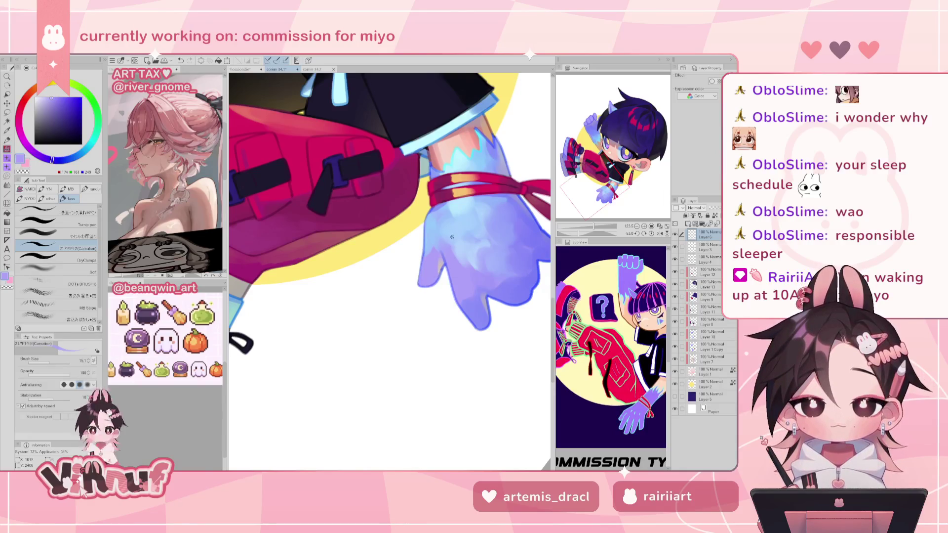
- Sample blue-violet and greyish lavender from the glove and straighten the canvas rotation
click(447, 317)
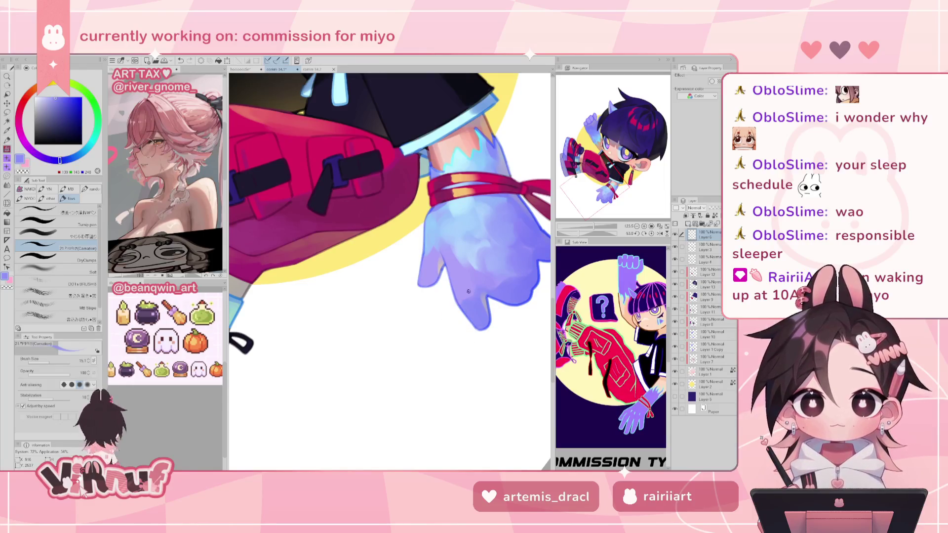
click(486, 307)
click(486, 318)
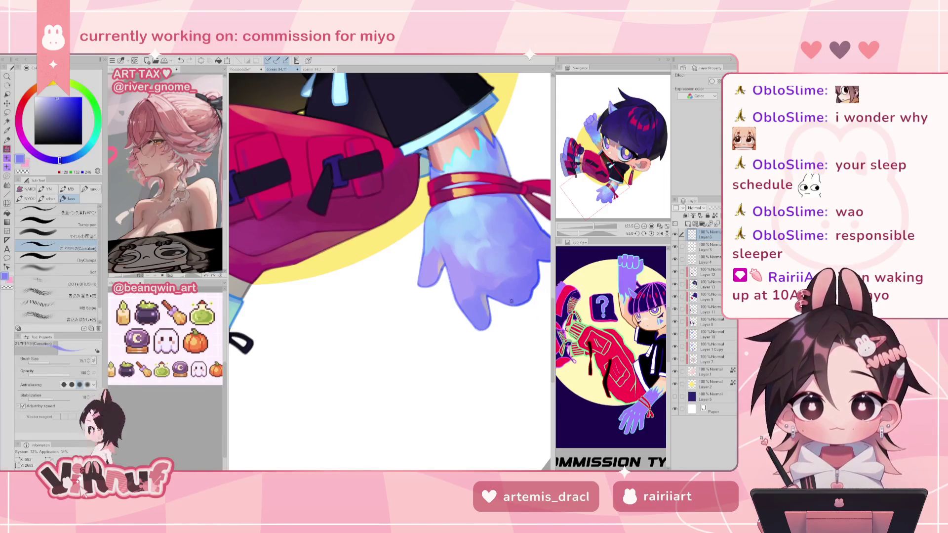
drag(527, 224, 504, 270)
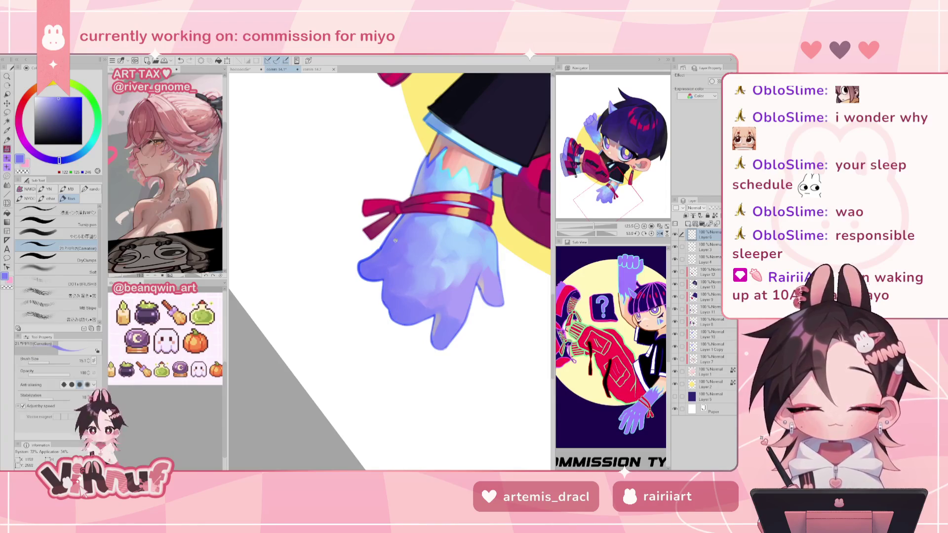
scroll(395, 245, right, 3)
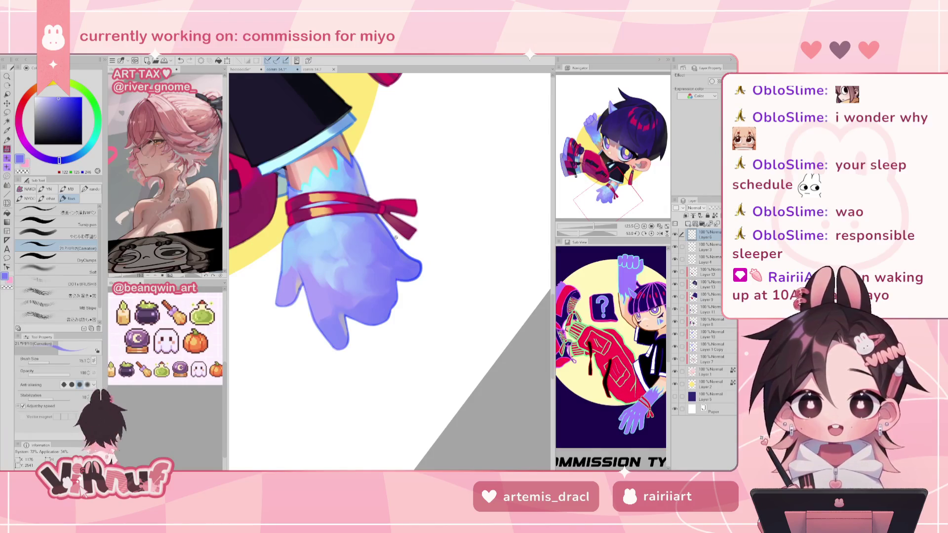
click(652, 234)
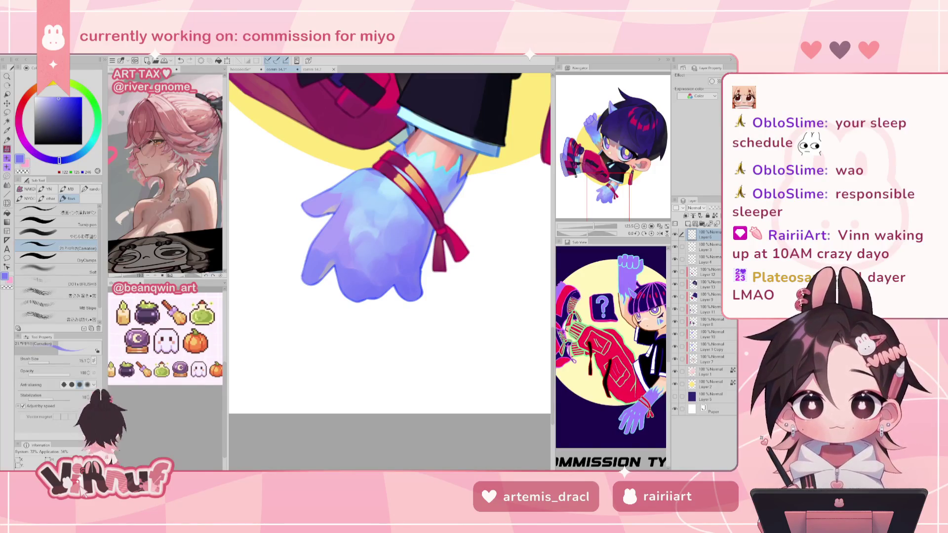
- Paint soft lavender along the glove's lower-right edge
alt+click(431, 235)
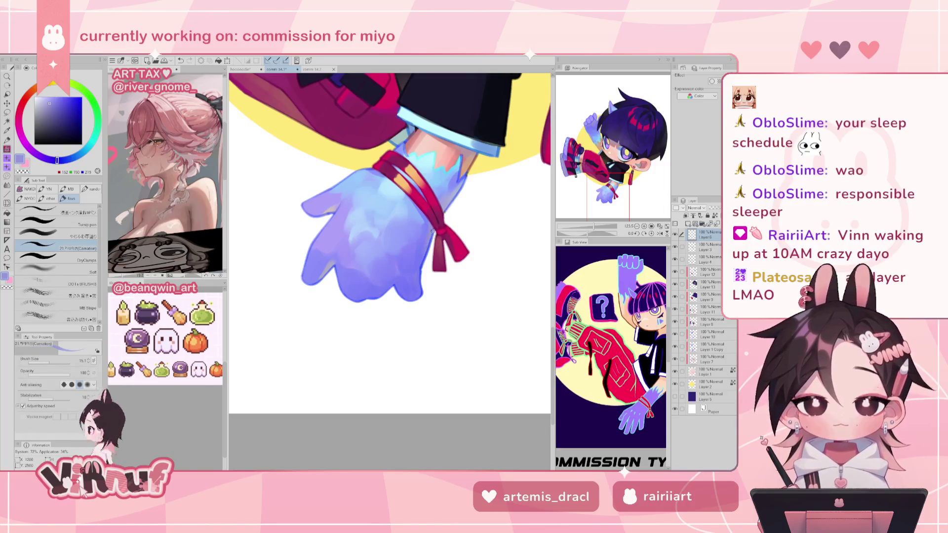
drag(426, 254, 418, 275)
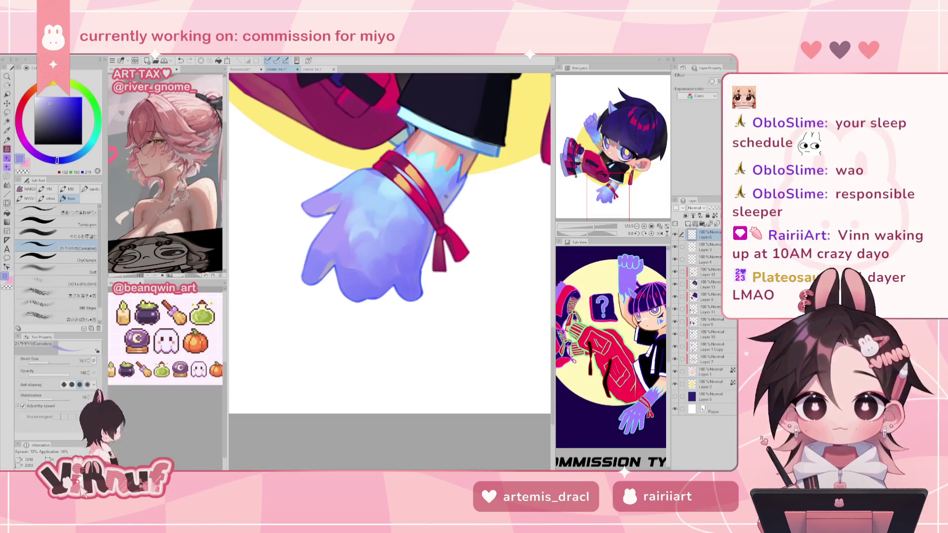
scroll(385, 237, up, 3)
alt+click(428, 209)
drag(321, 288, 316, 290)
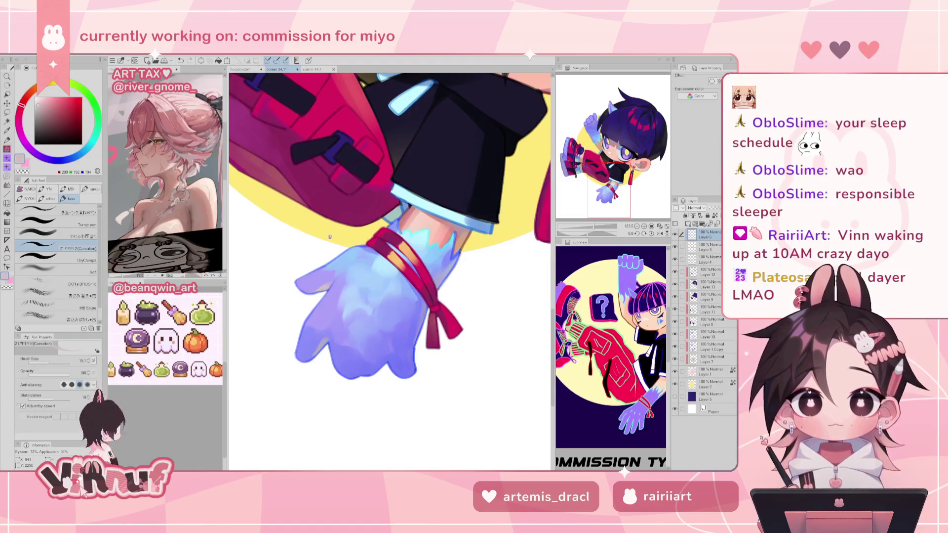
- Sample the glove's lavender and bright blue, ending on the cuff's light cyan
alt+click(438, 283)
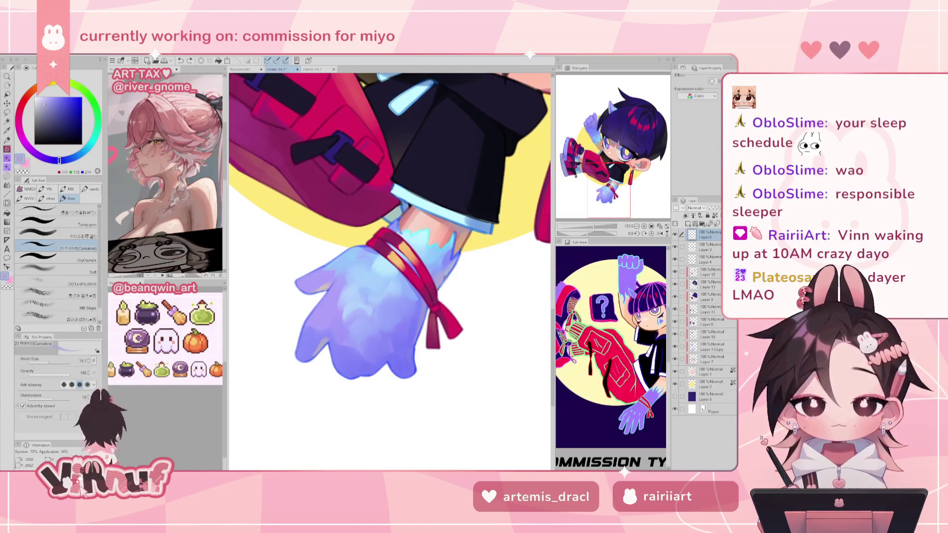
alt+click(454, 249)
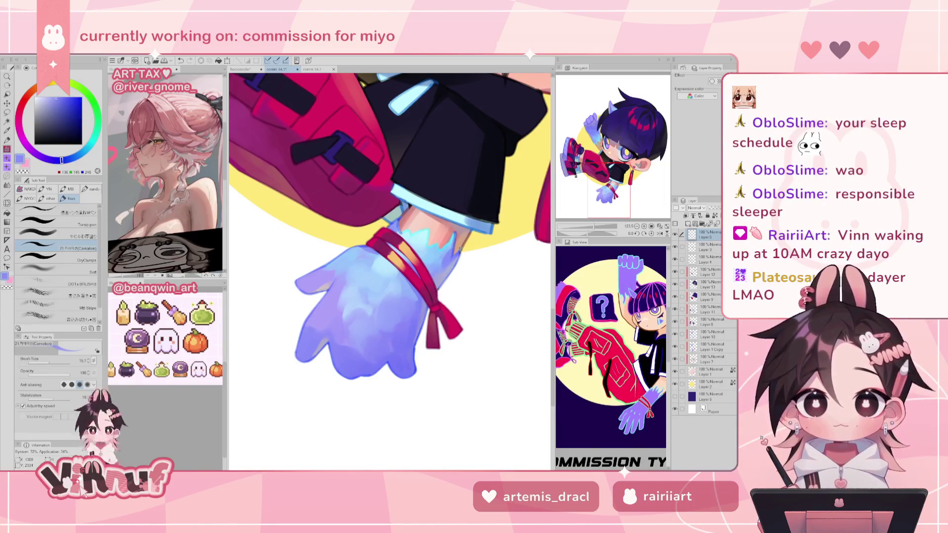
alt+click(391, 221)
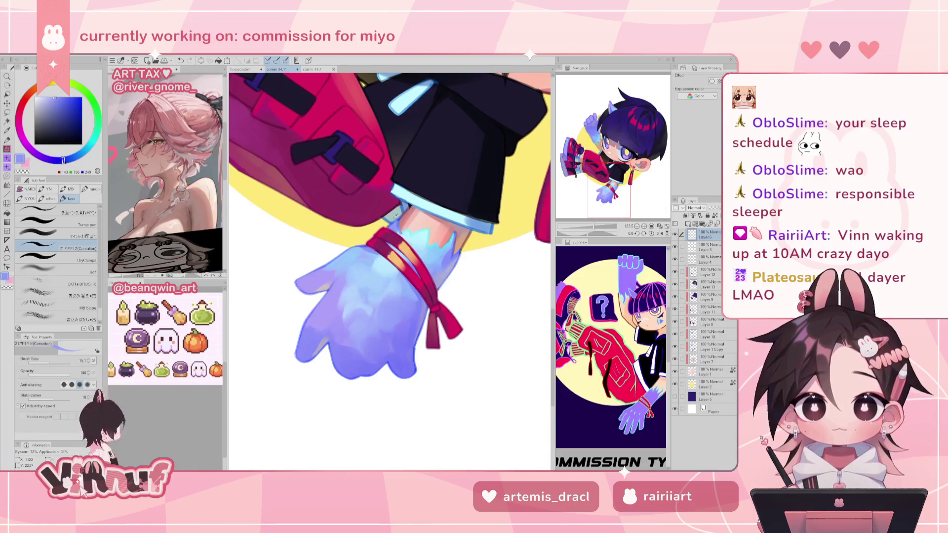
alt+click(406, 194)
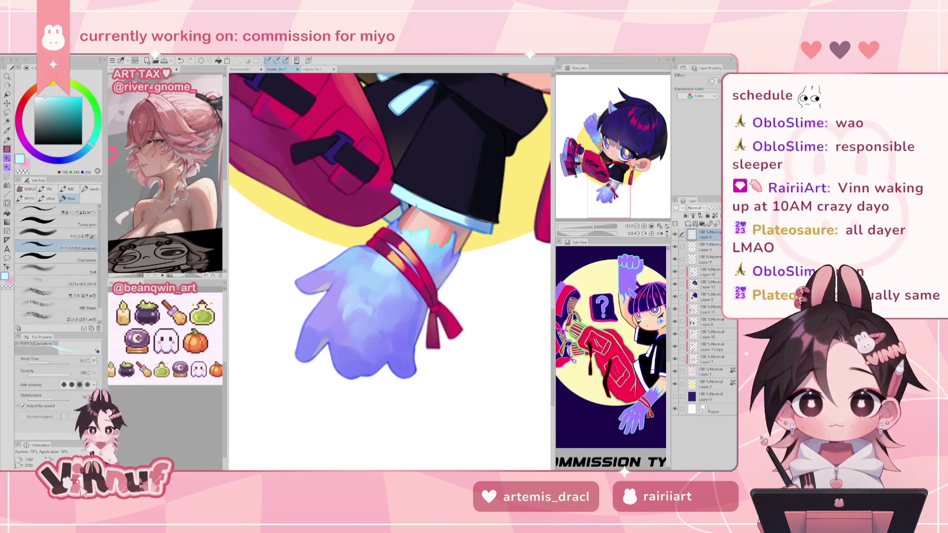
drag(436, 204, 464, 312)
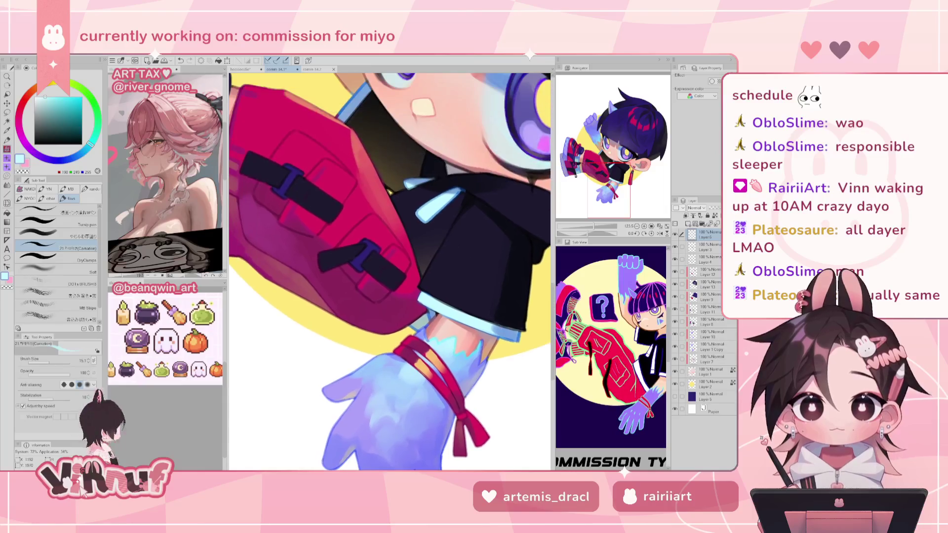
- Paint dark navy along the sleeve's lower edge, flipping the canvas horizontally to check
alt+click(463, 313)
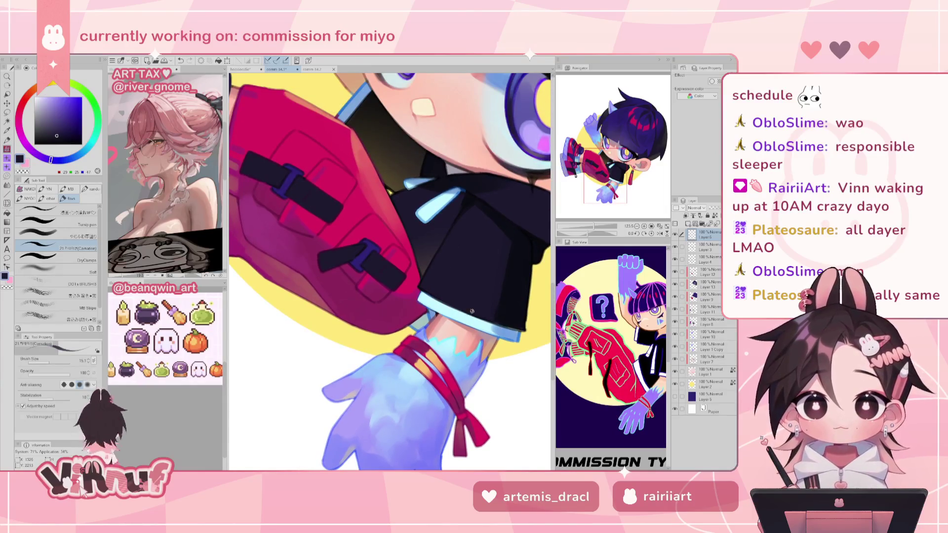
drag(511, 327, 491, 320)
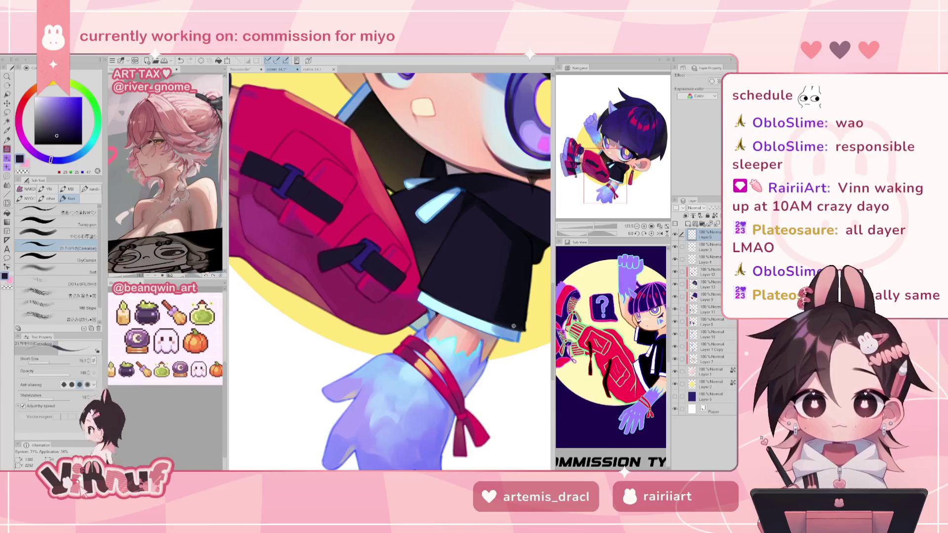
key(h)
alt+click(305, 301)
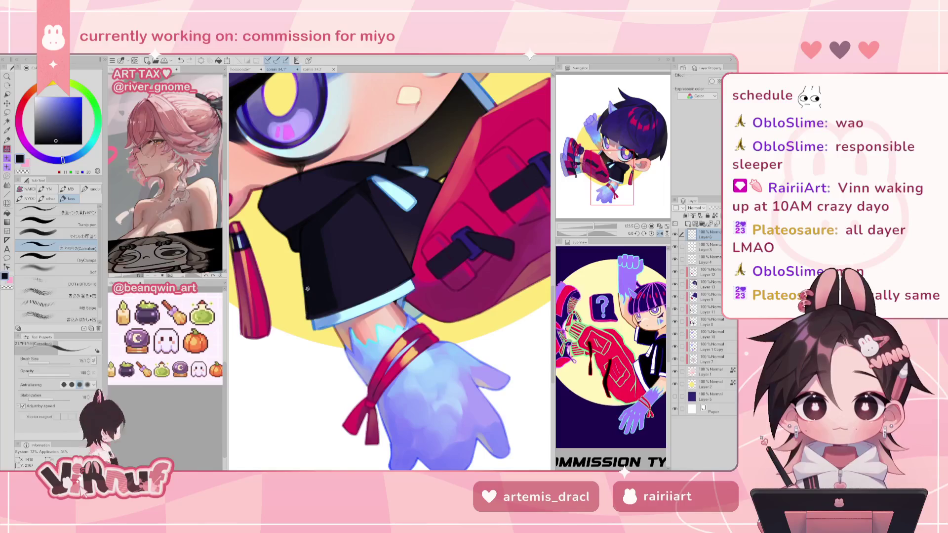
drag(308, 315, 317, 316)
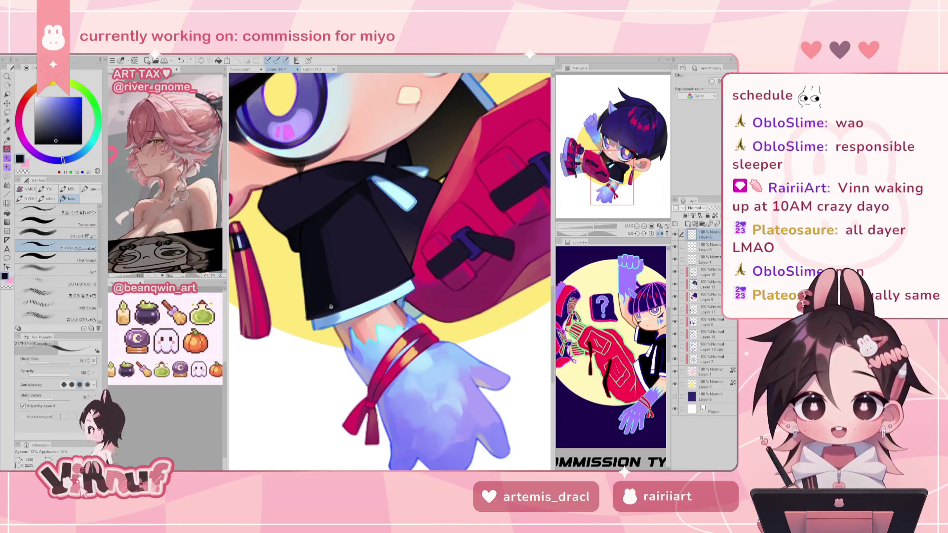
key(h)
drag(493, 281, 475, 209)
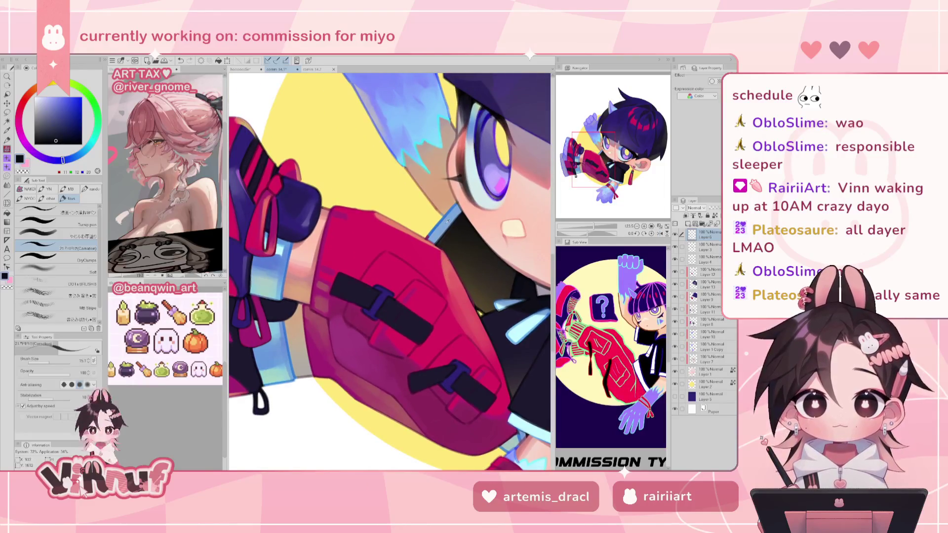
- Pick the cuff blue and collar light blue, then reset canvas rotation to 0 and zoom out
alt+click(448, 221)
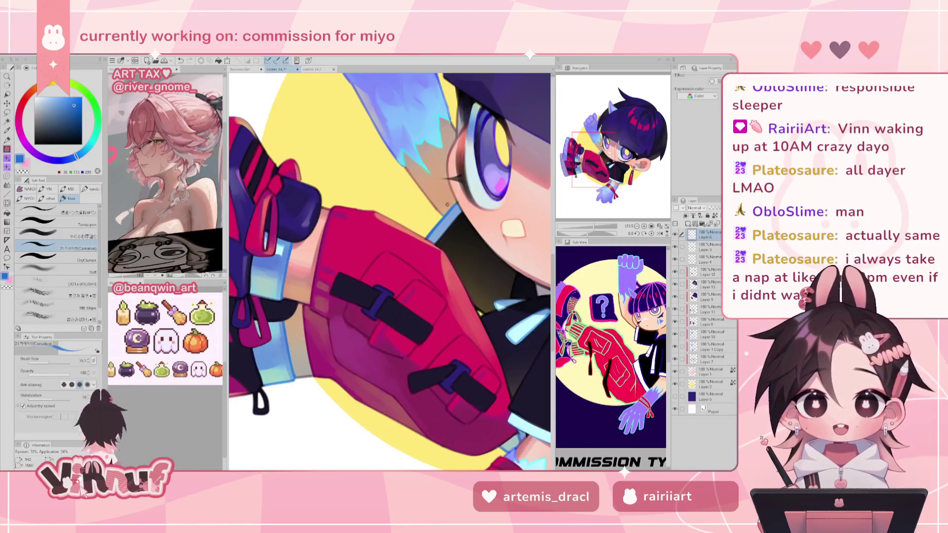
alt+click(440, 221)
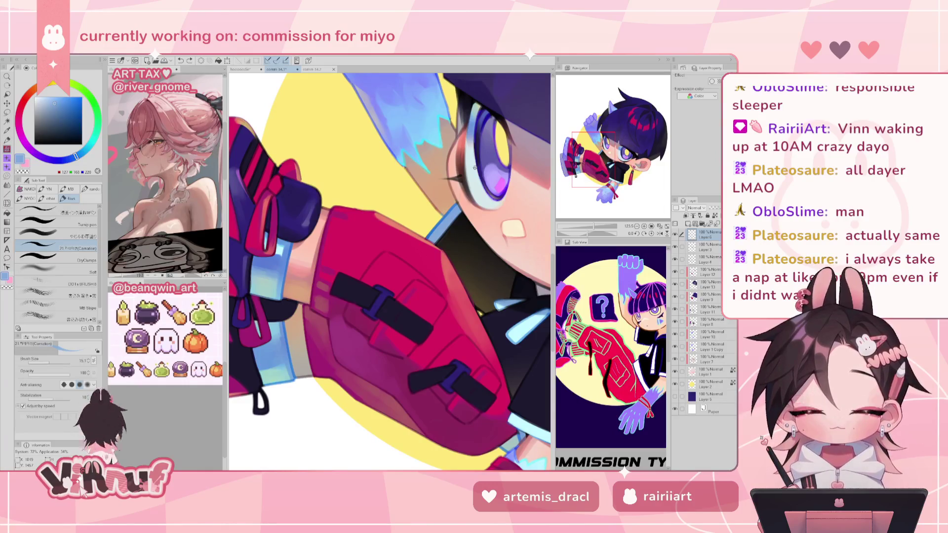
drag(475, 167, 459, 188)
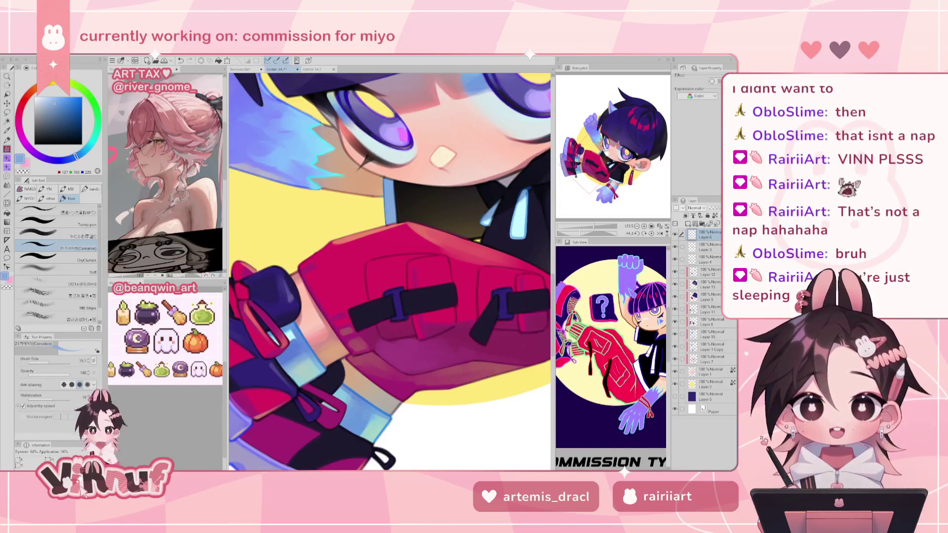
drag(611, 152, 613, 151)
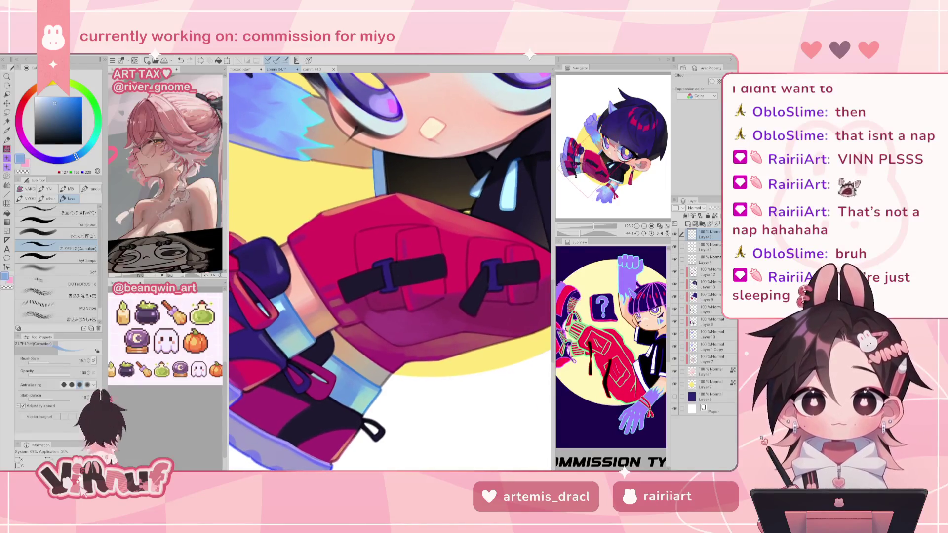
click(652, 230)
drag(596, 226, 592, 226)
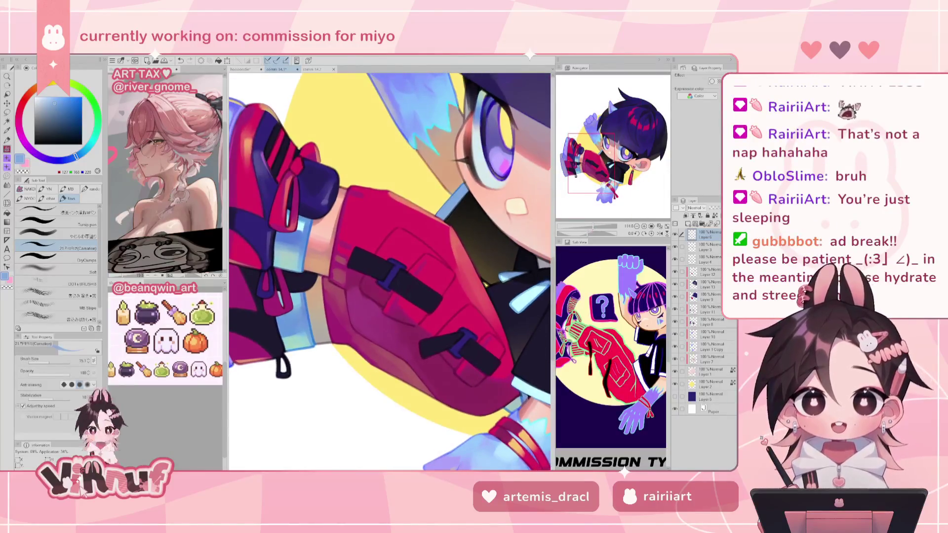
mouse_move(608, 147)
mouse_down()
mouse_move(616, 144)
mouse_move(580, 172)
mouse_up()
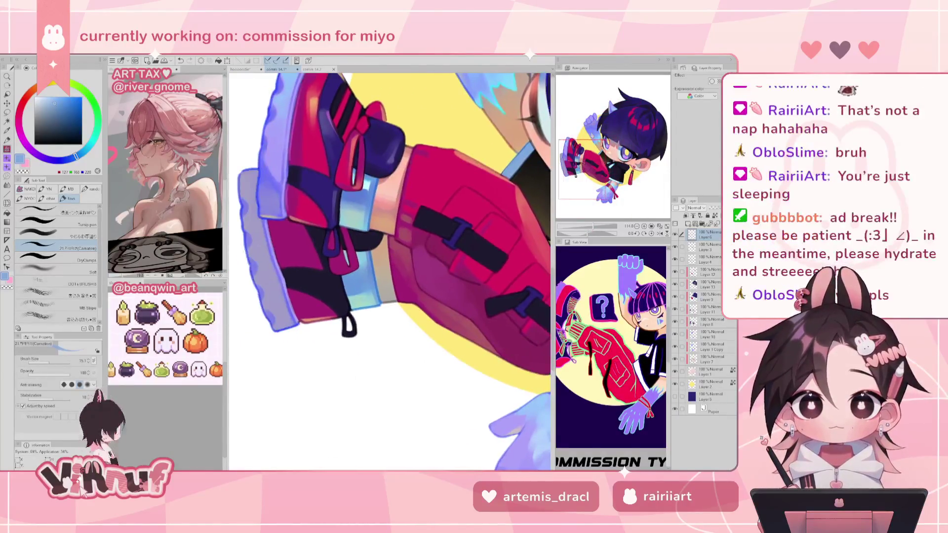
- Add a yellow highlight and dark magenta touches along the sneaker's top edge
alt+click(399, 279)
drag(298, 195, 396, 279)
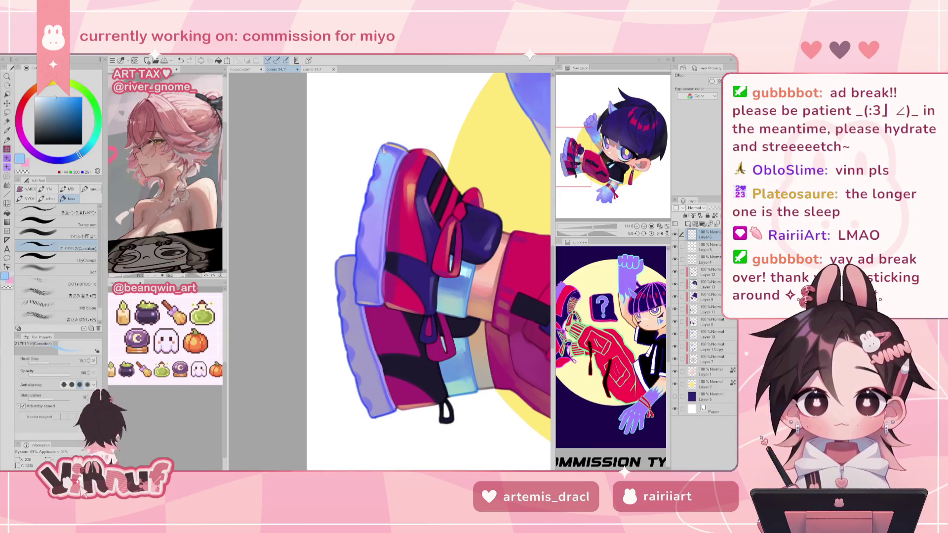
alt+click(390, 145)
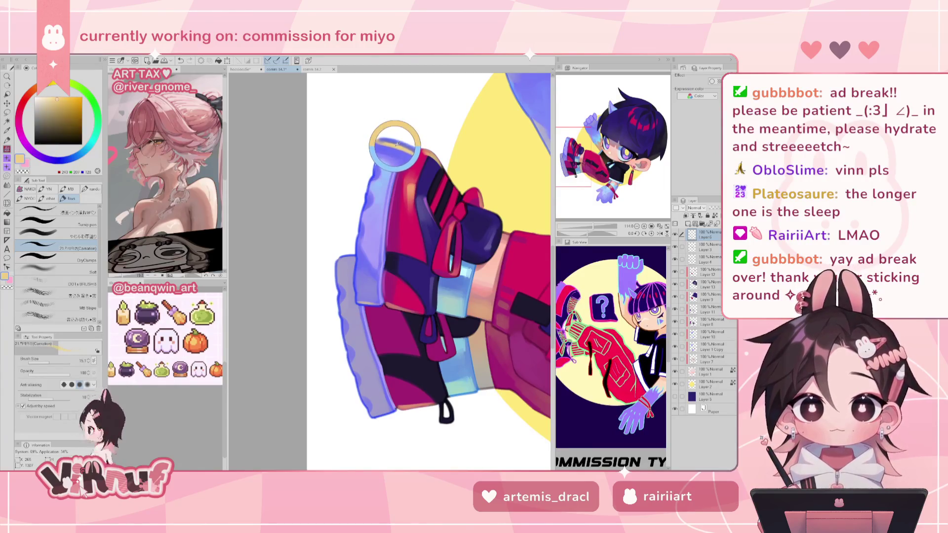
drag(390, 144, 391, 143)
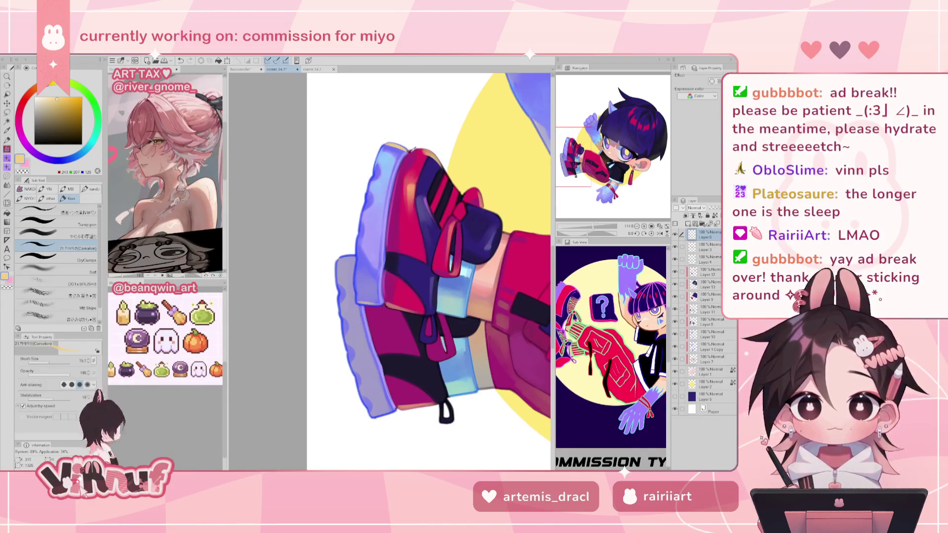
alt+click(410, 151)
alt+click(410, 151)
drag(406, 154, 414, 159)
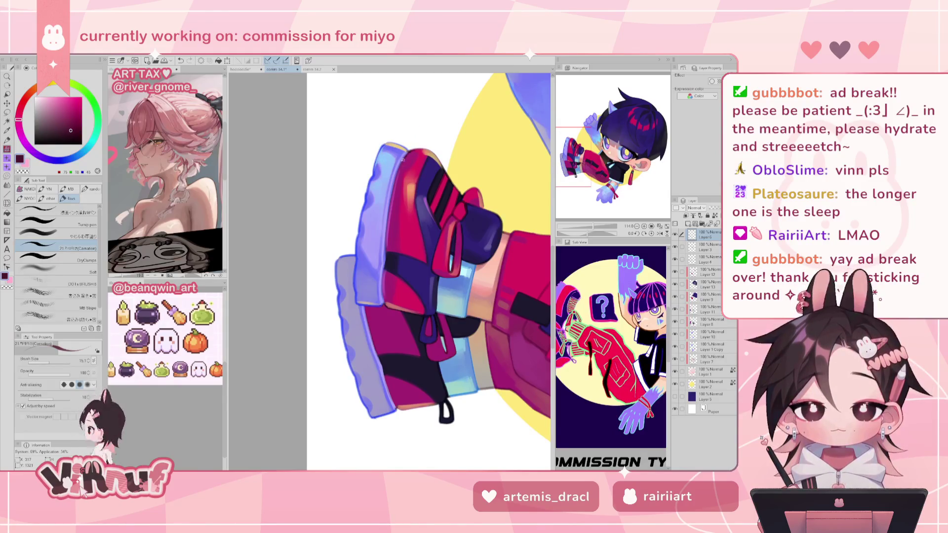
key(ctrl+z)
drag(415, 151, 404, 157)
- Sample magenta, light blue, lavender and beige from the sneaker, undoing a trial edge stroke
alt+click(414, 152)
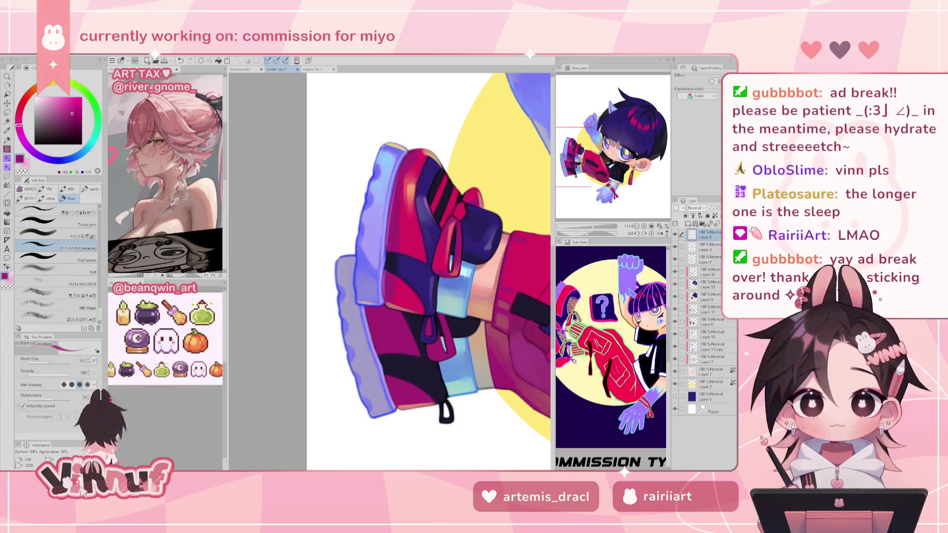
alt+click(383, 183)
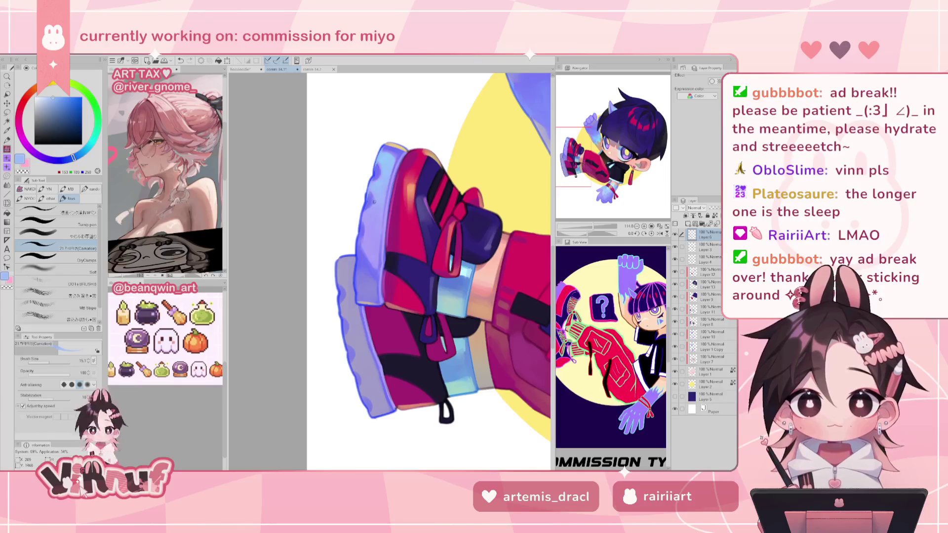
alt+click(363, 217)
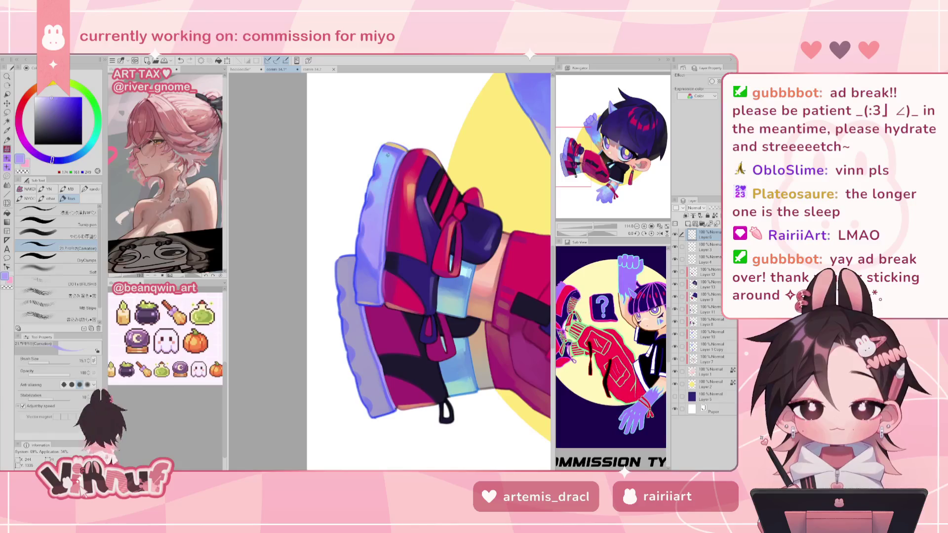
alt+click(359, 251)
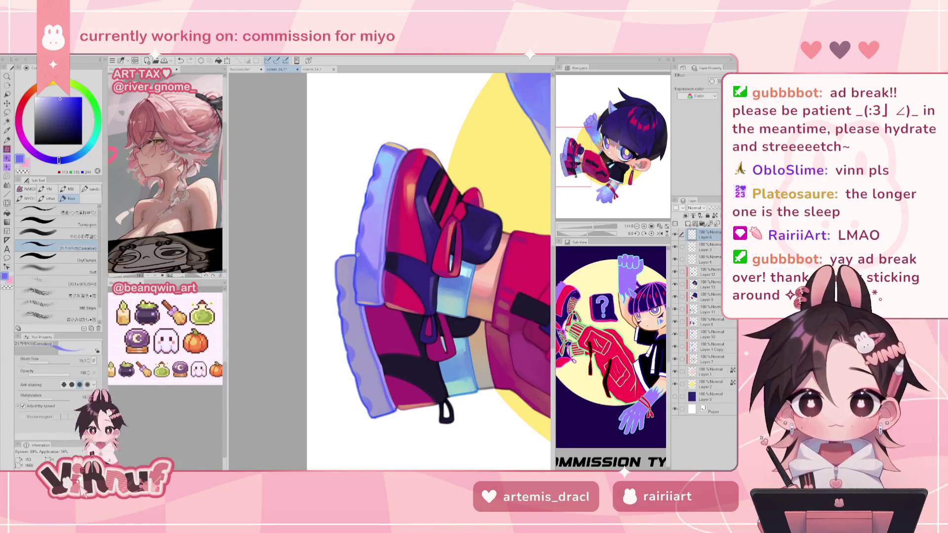
alt+click(355, 275)
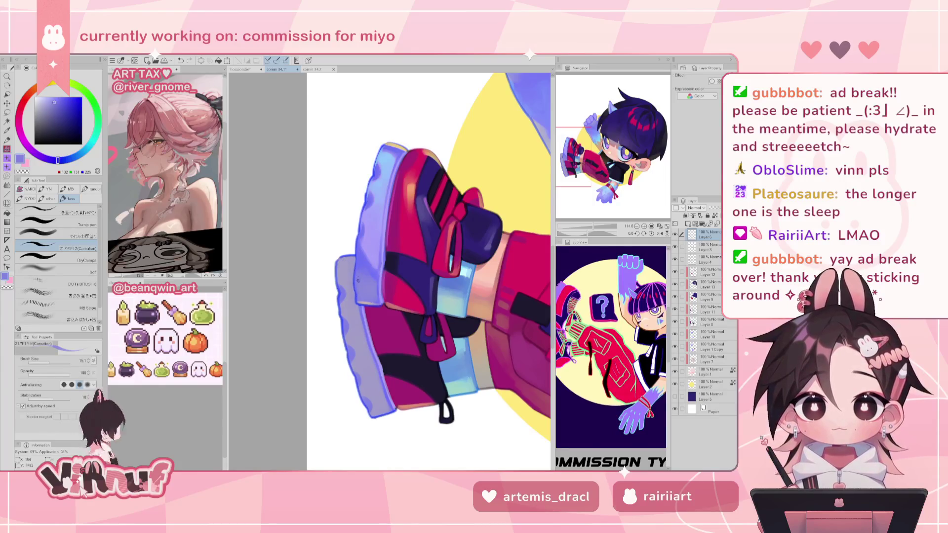
alt+click(357, 298)
alt+click(364, 299)
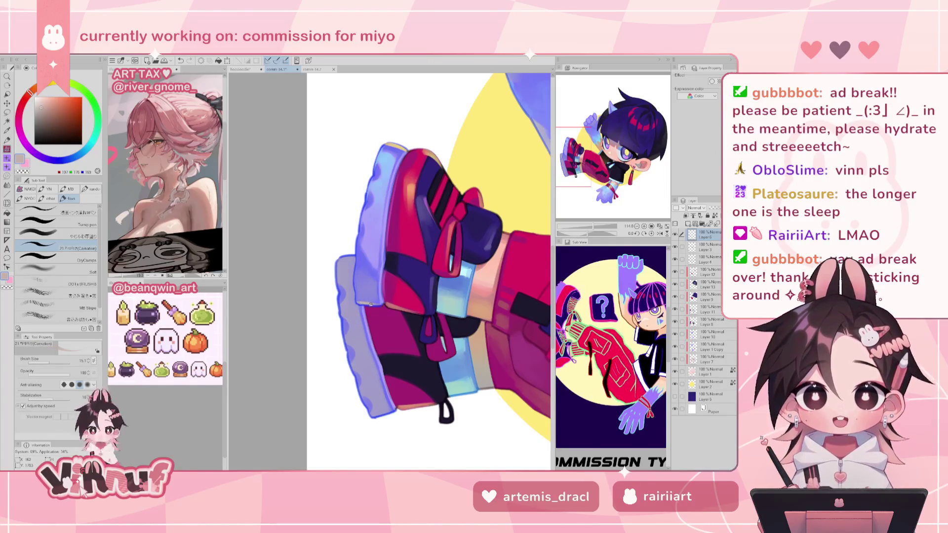
drag(368, 303, 358, 302)
key(ctrl+z)
key(ctrl+z)
key(ctrl+z)
key(ctrl+z)
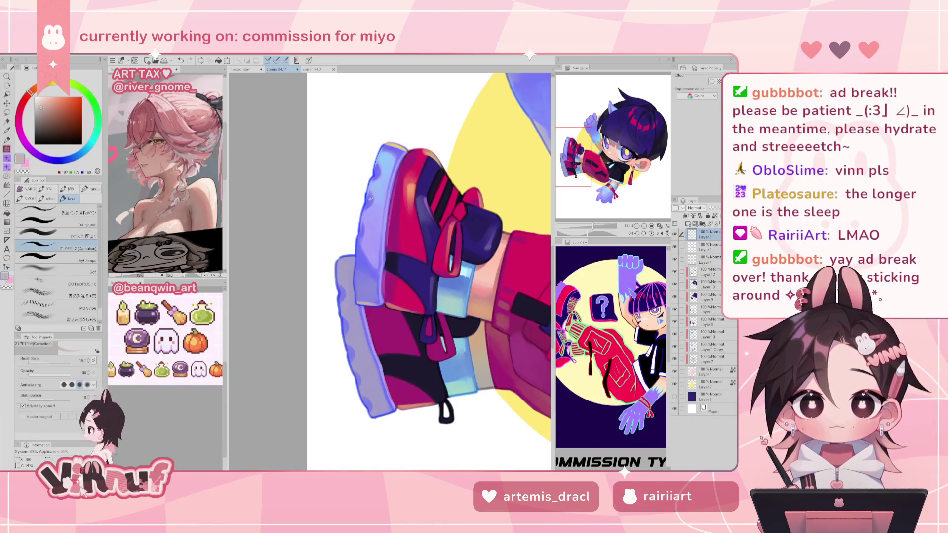
- Paint blue-violet along the sneaker's edge and pick a darker blue-violet
alt+click(368, 202)
drag(367, 200, 370, 205)
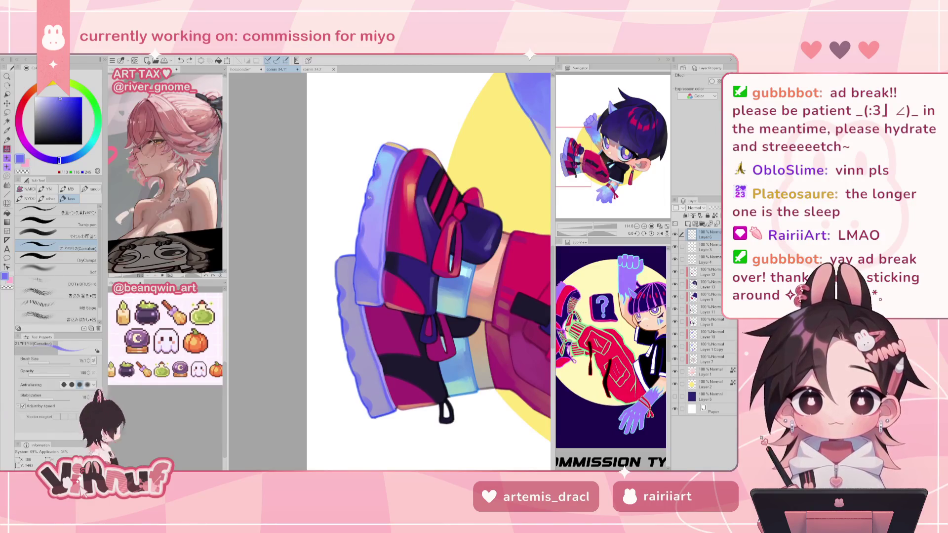
alt+click(376, 172)
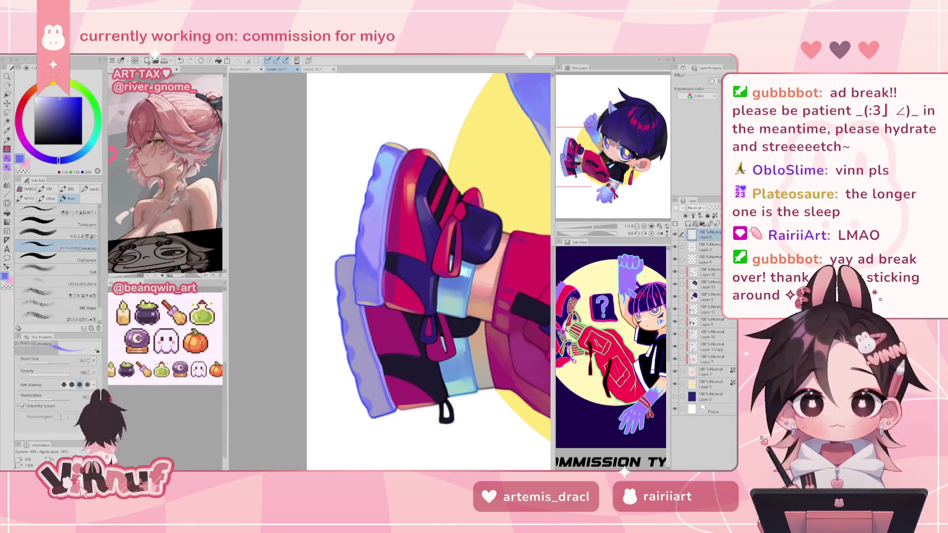
alt+click(369, 208)
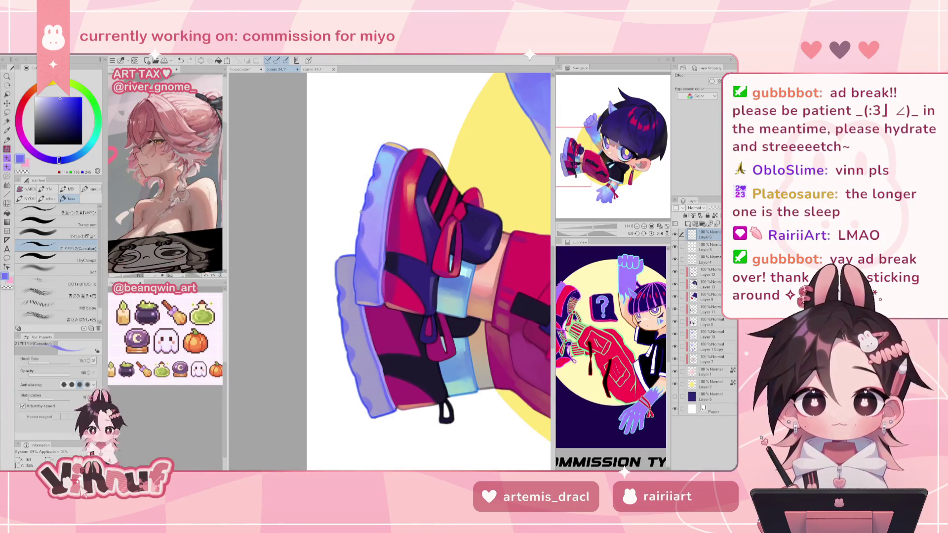
alt+click(386, 145)
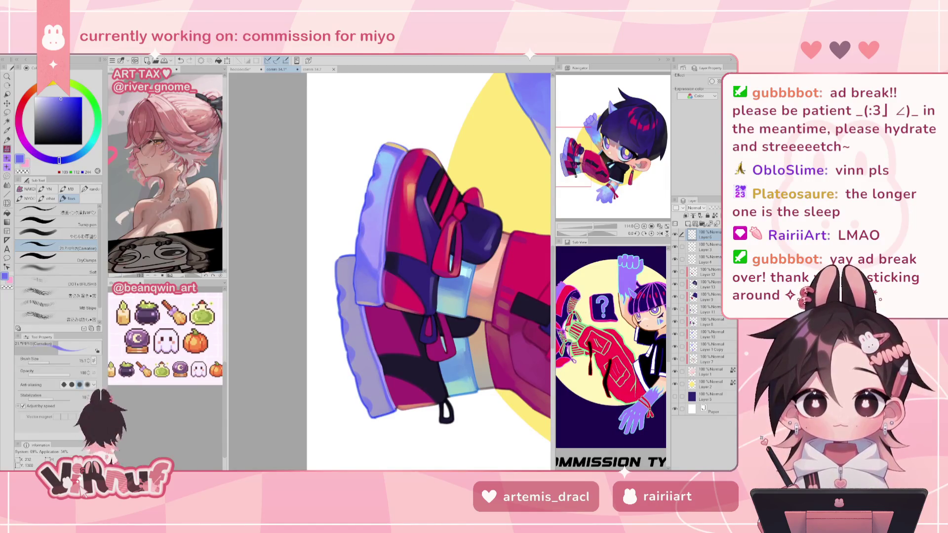
drag(593, 226, 592, 227)
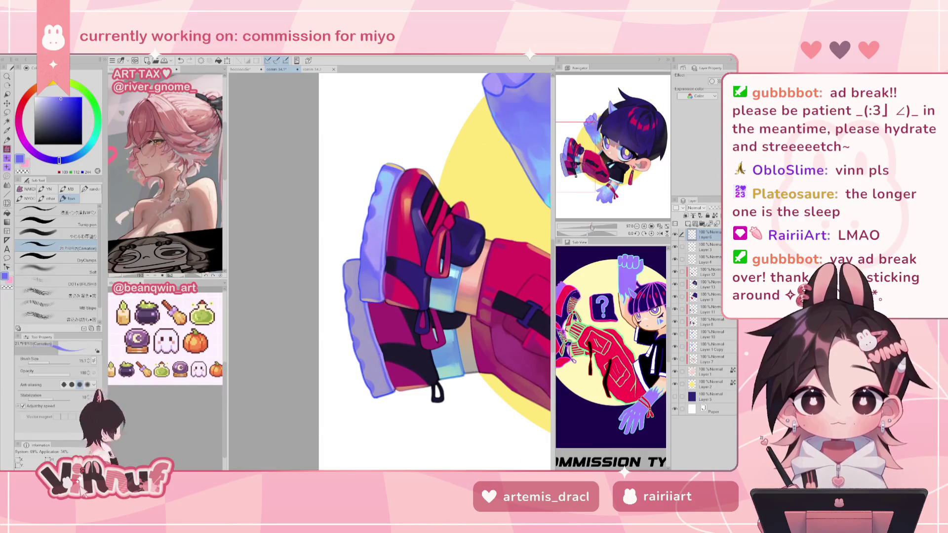
- Sample the sole's pale lavender and vivid blue outline, then zoom and pan toward the face
scroll(568, 163, up, 1)
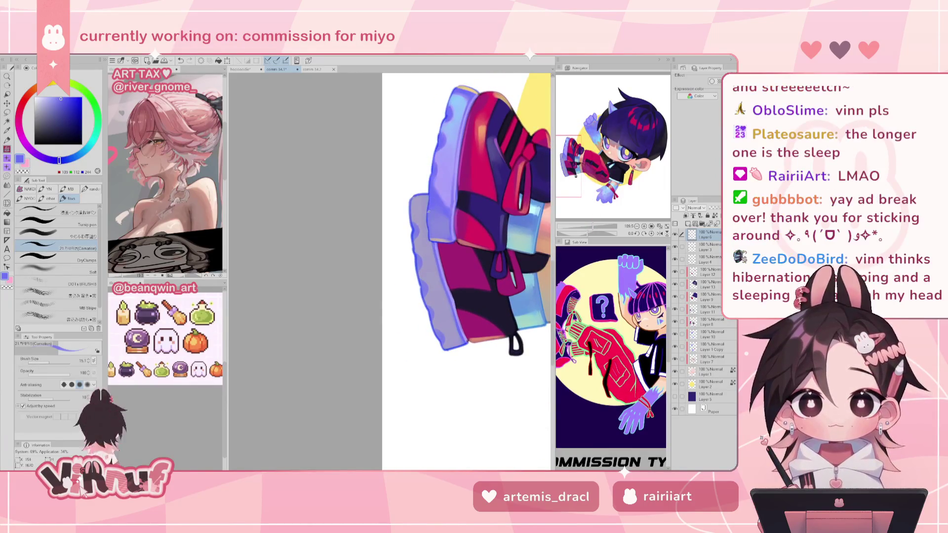
alt+click(416, 207)
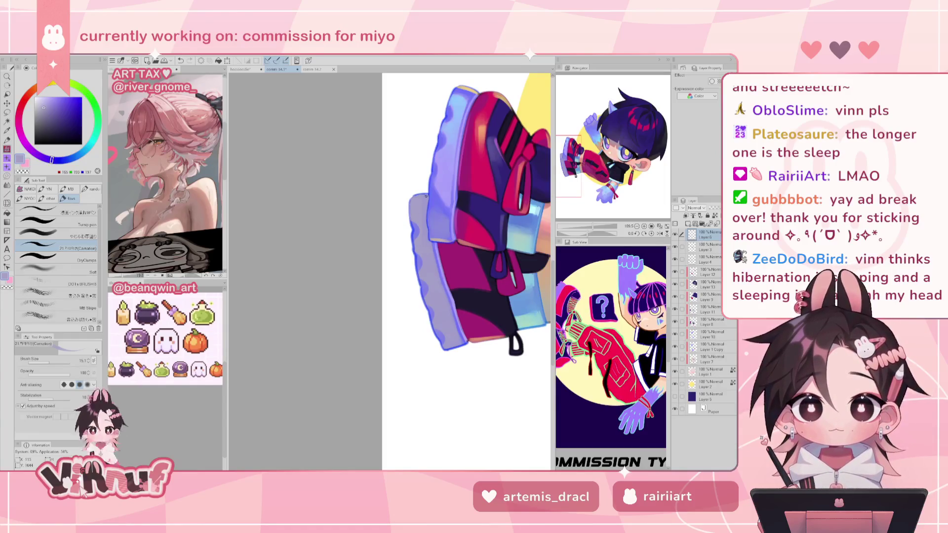
alt+click(417, 243)
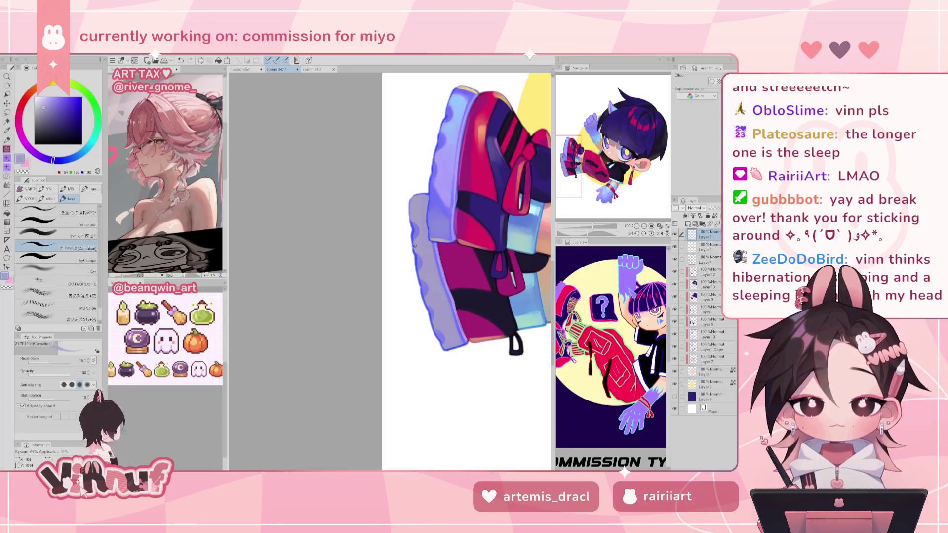
alt+click(426, 302)
alt+click(431, 321)
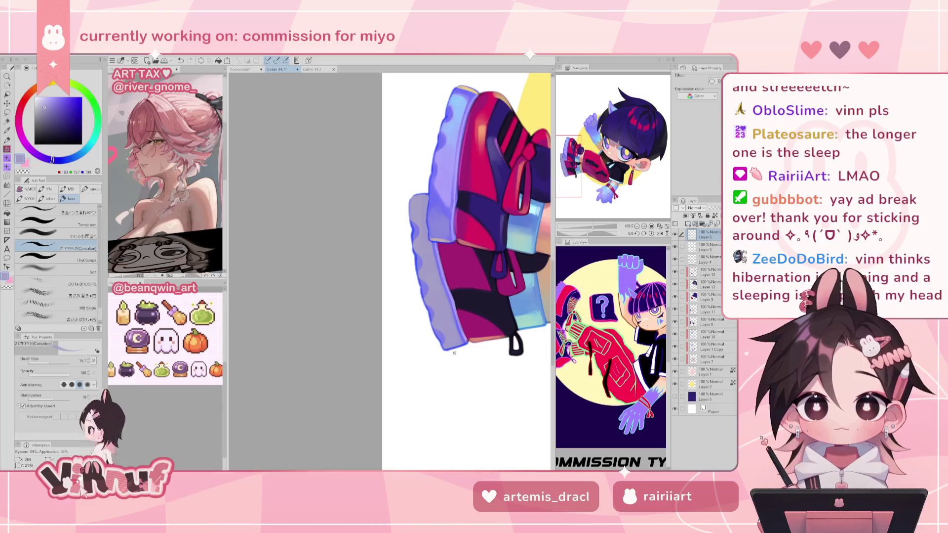
alt+click(433, 331)
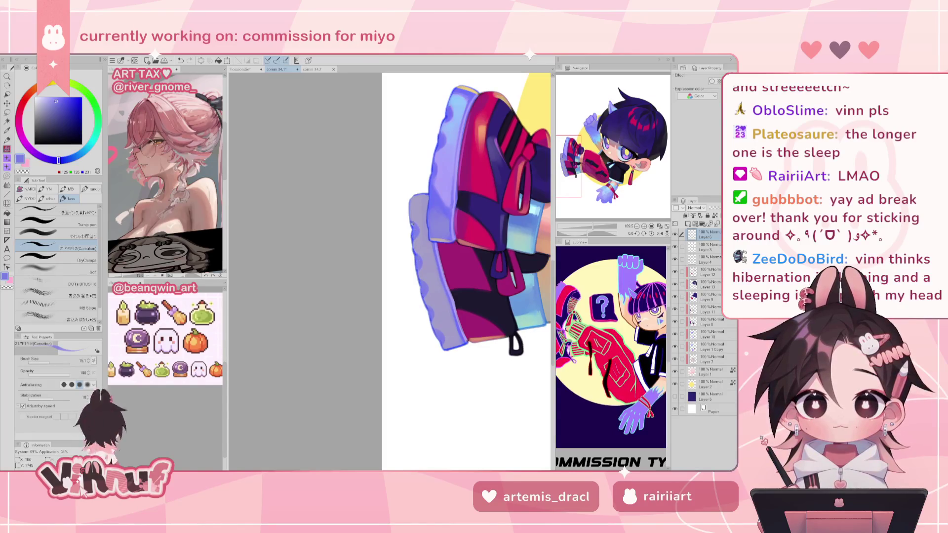
scroll(467, 272, down, 3)
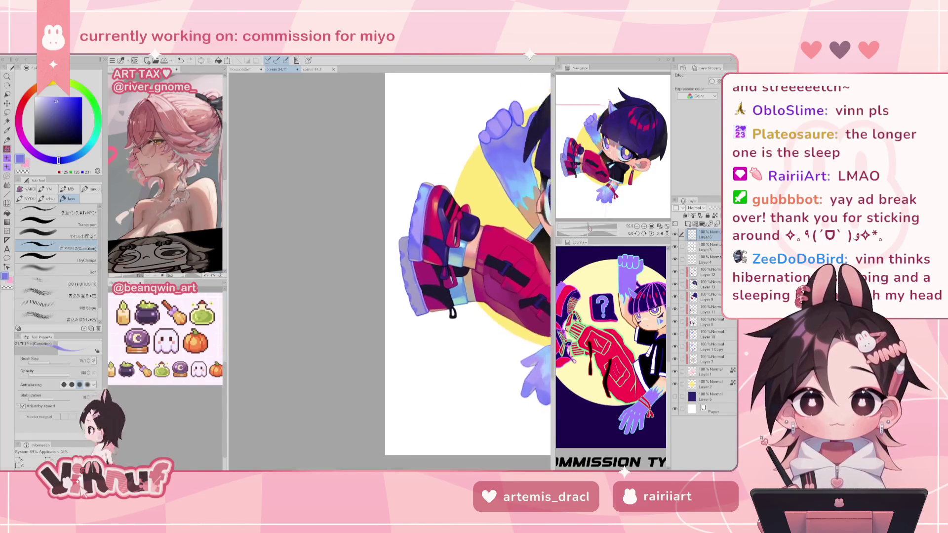
scroll(391, 247, up, 2)
drag(391, 271, 402, 273)
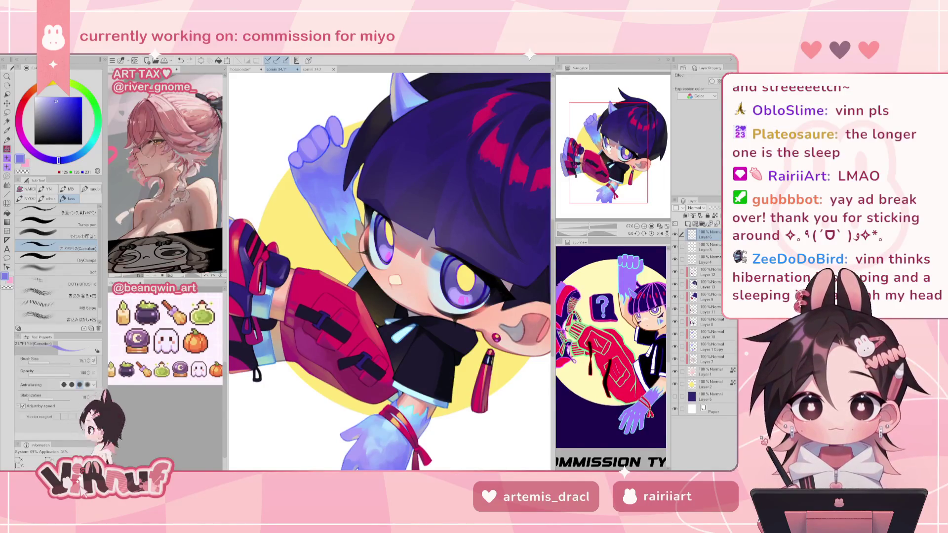
- Zoom into the face and sample light blue, pale cyan and deeper blues from the hair, ending on dark blue
scroll(395, 271, up, 2)
scroll(395, 271, up, 2)
scroll(395, 272, up, 2)
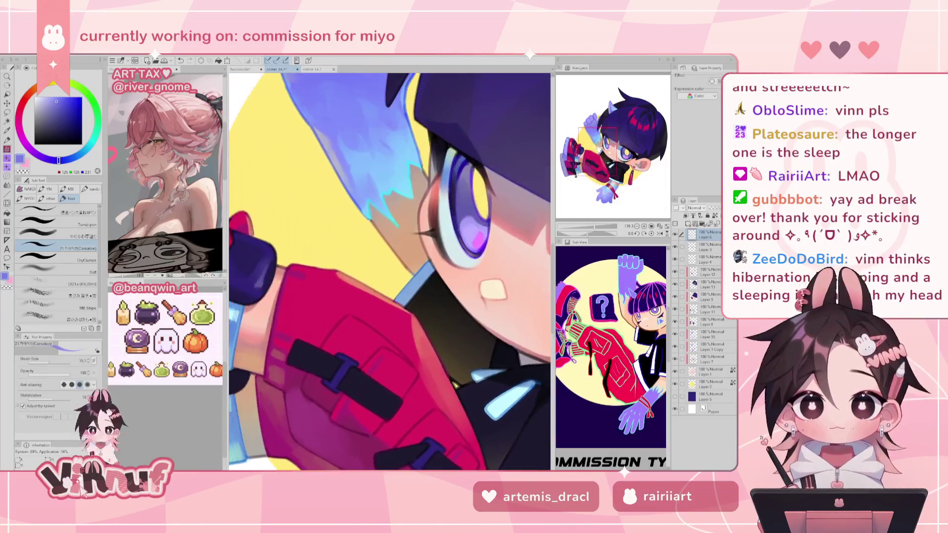
alt+click(366, 200)
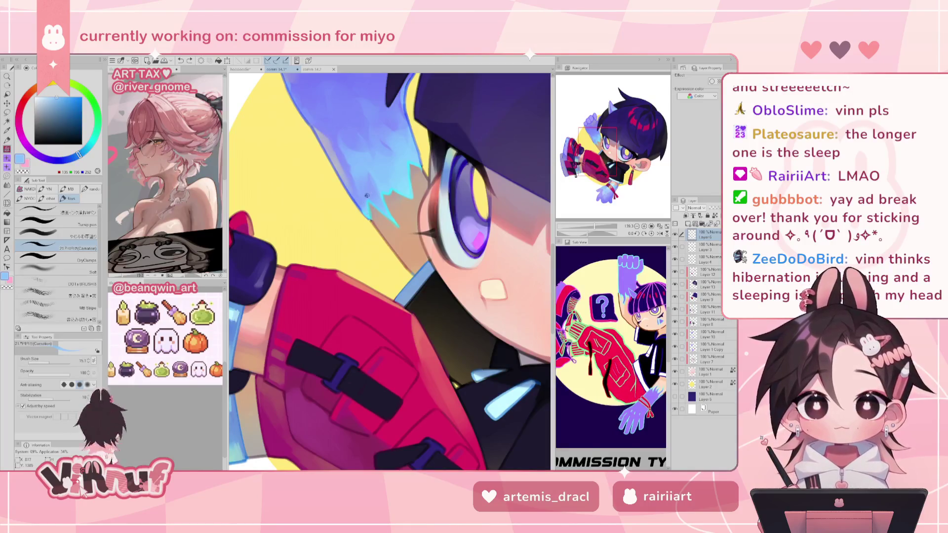
alt+click(366, 211)
alt+click(366, 197)
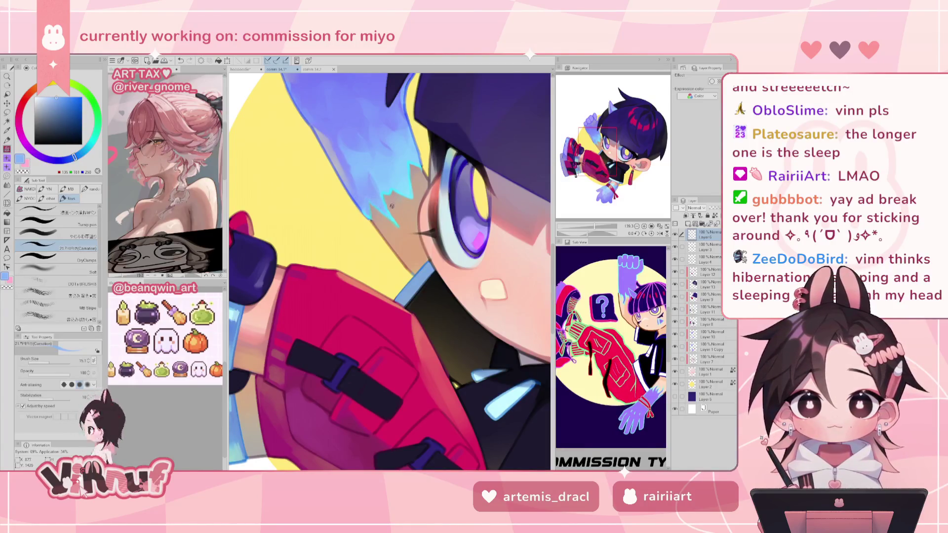
alt+click(389, 184)
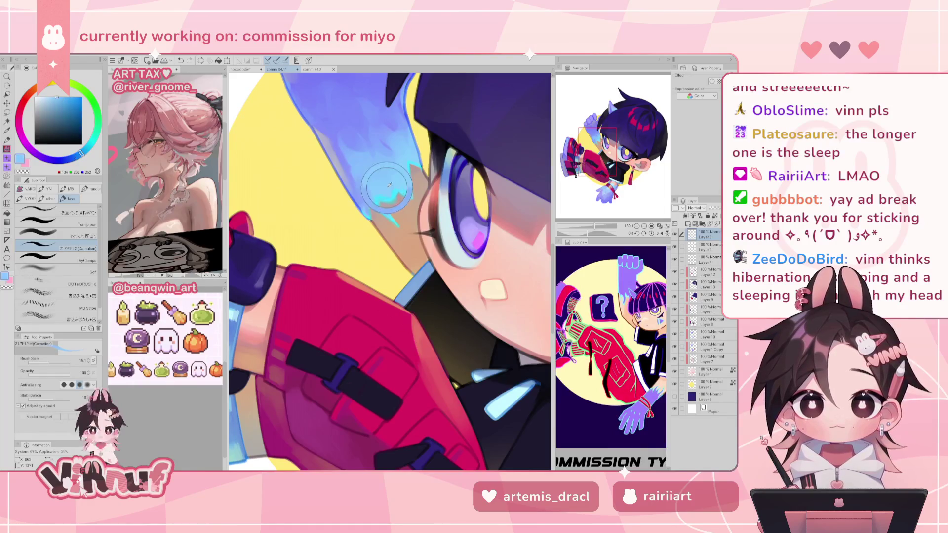
alt+click(388, 186)
alt+click(408, 158)
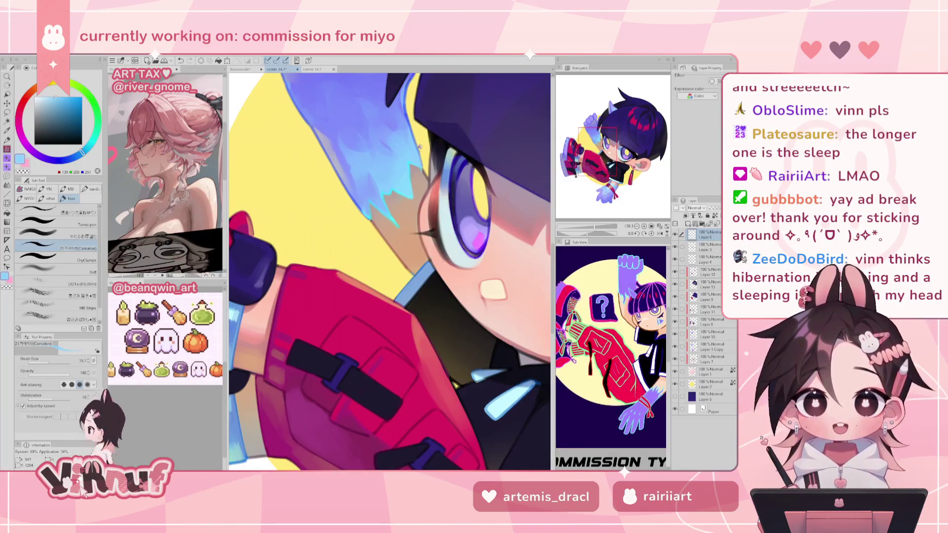
alt+click(419, 148)
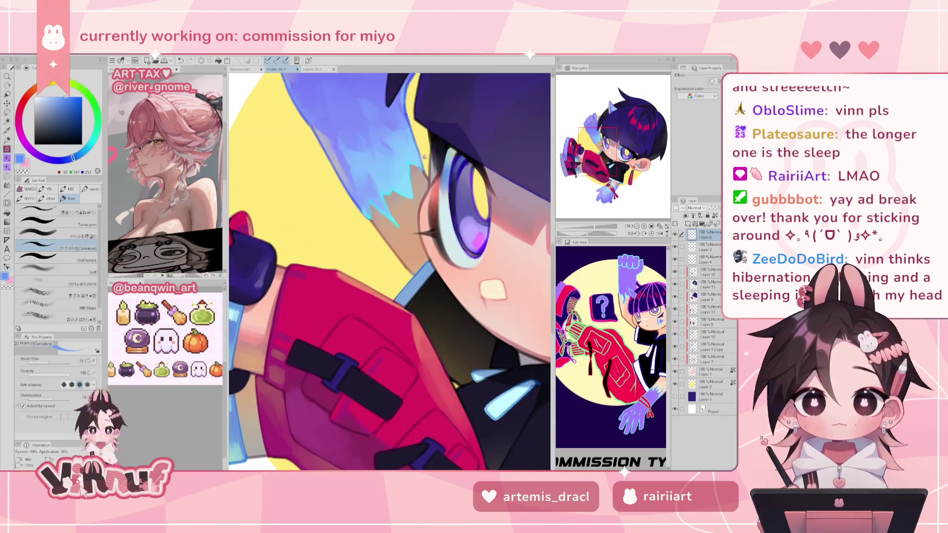
alt+click(358, 204)
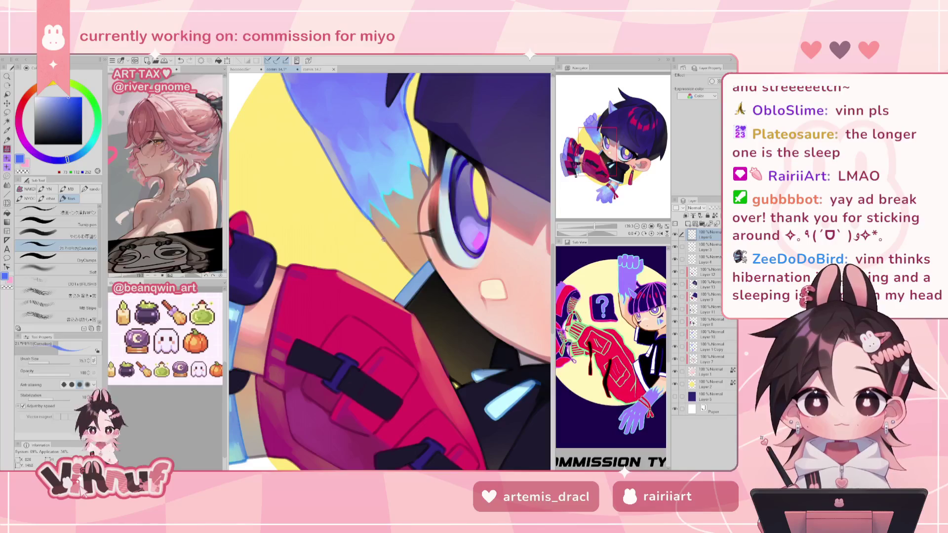
- Sample the glove's cyan, medium blue and lavender tones, ending on the cuff's pale cyan, then zoom out
scroll(371, 186, down, 5)
scroll(371, 187, down, 4)
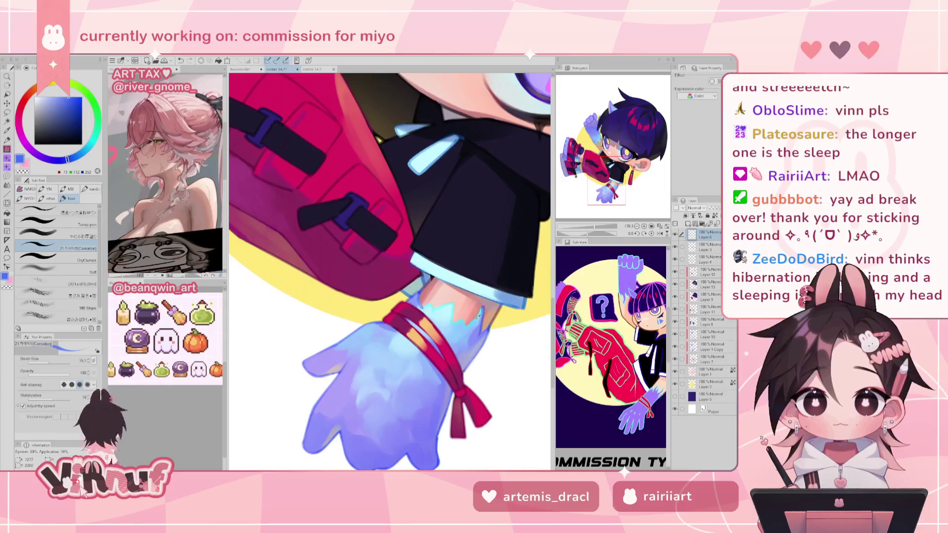
alt+click(478, 315)
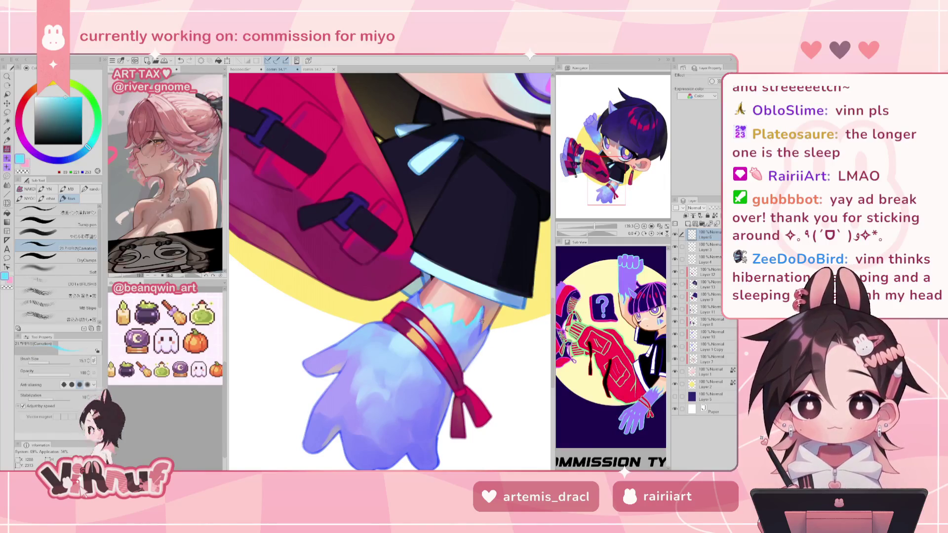
alt+click(480, 292)
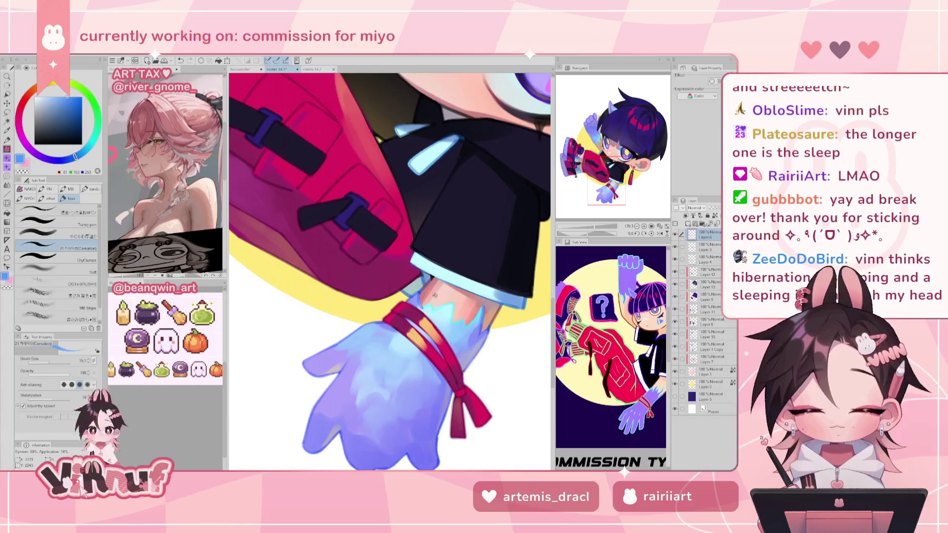
alt+click(411, 297)
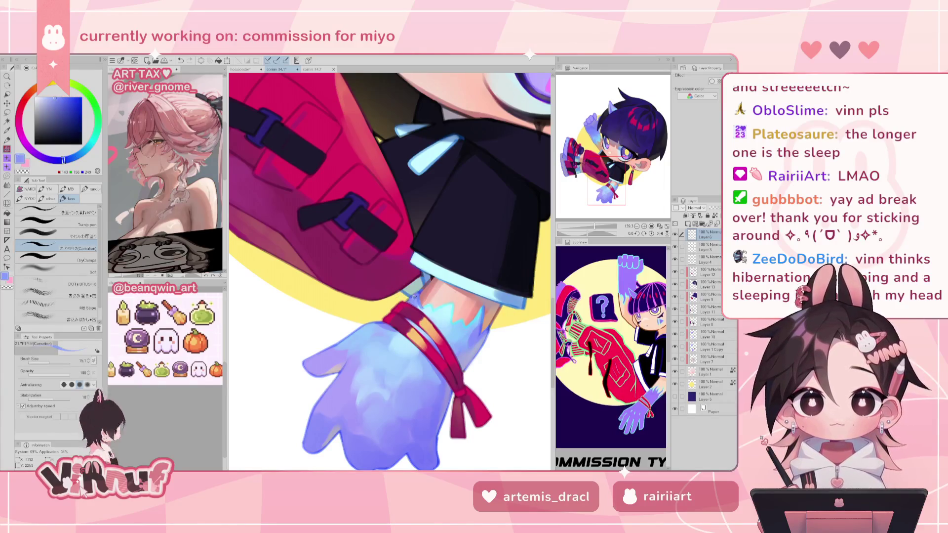
alt+click(417, 292)
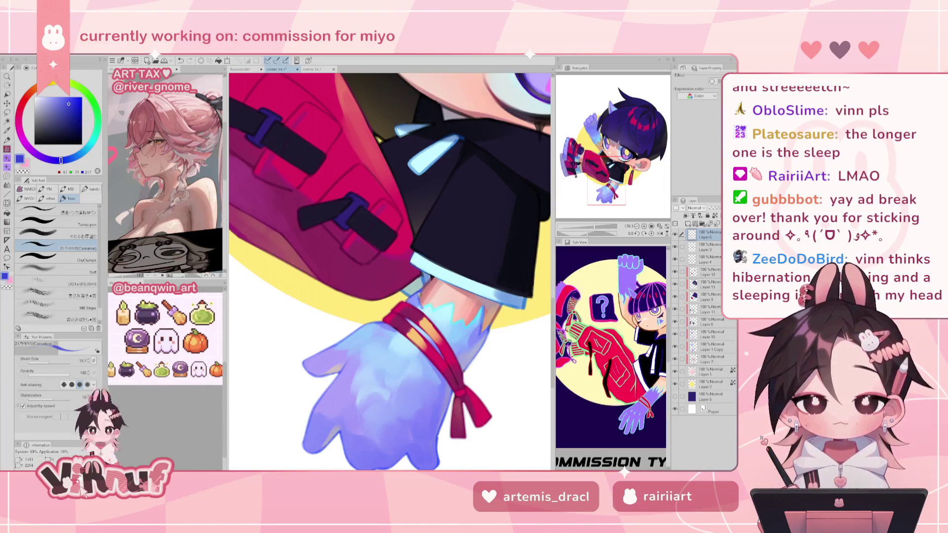
alt+click(423, 307)
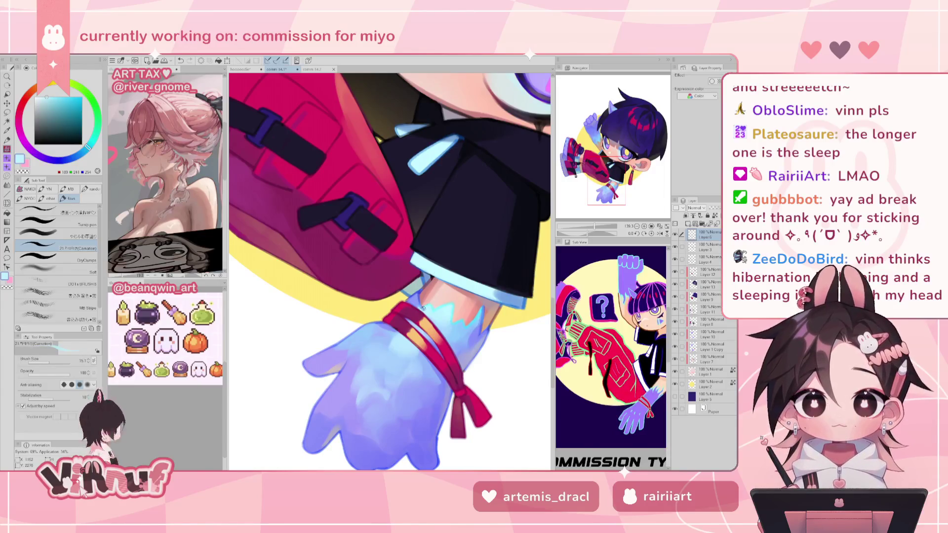
alt+click(449, 313)
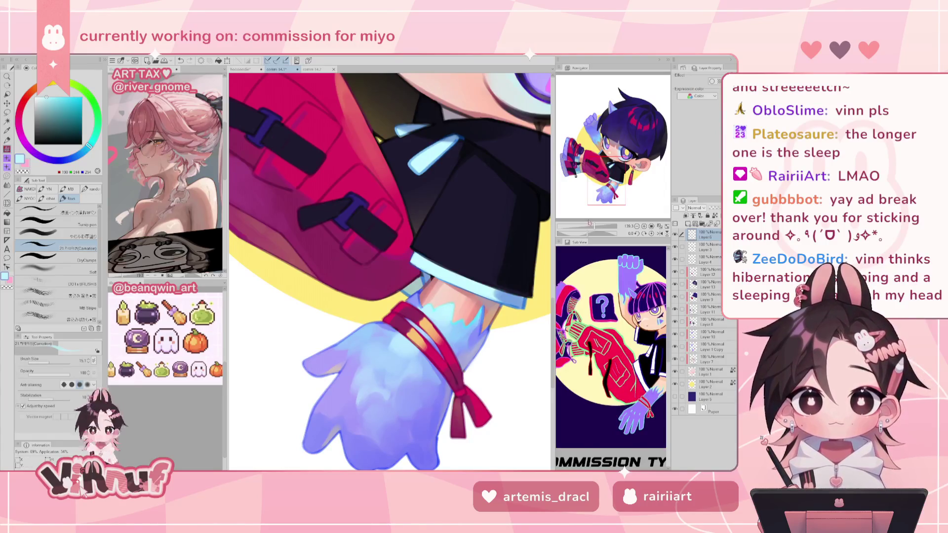
drag(593, 224, 587, 226)
drag(613, 171, 605, 158)
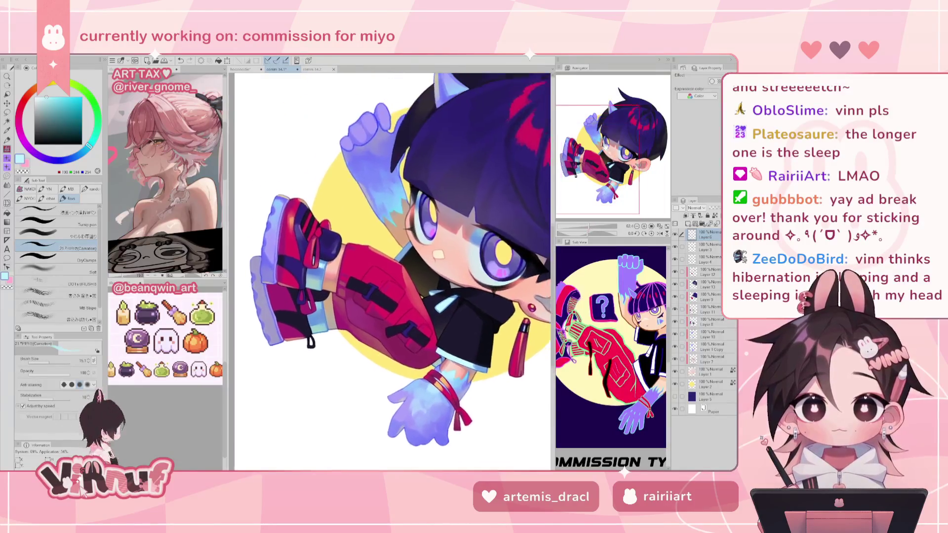
- Sample dark brown near the collar, then zoom to the face and pick the earring tassel's dark maroon
scroll(605, 163, up, 2)
scroll(605, 173, up, 2)
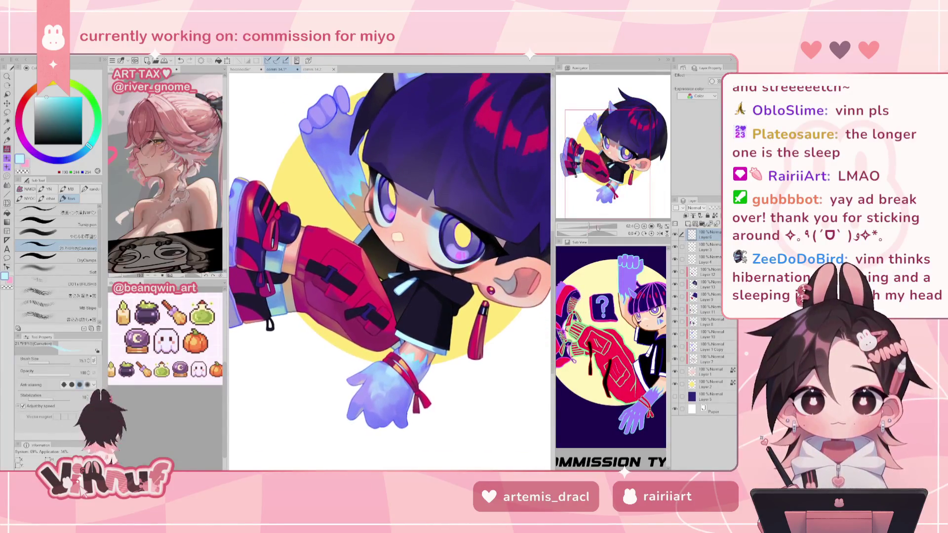
scroll(593, 207, up, 2)
alt+click(364, 274)
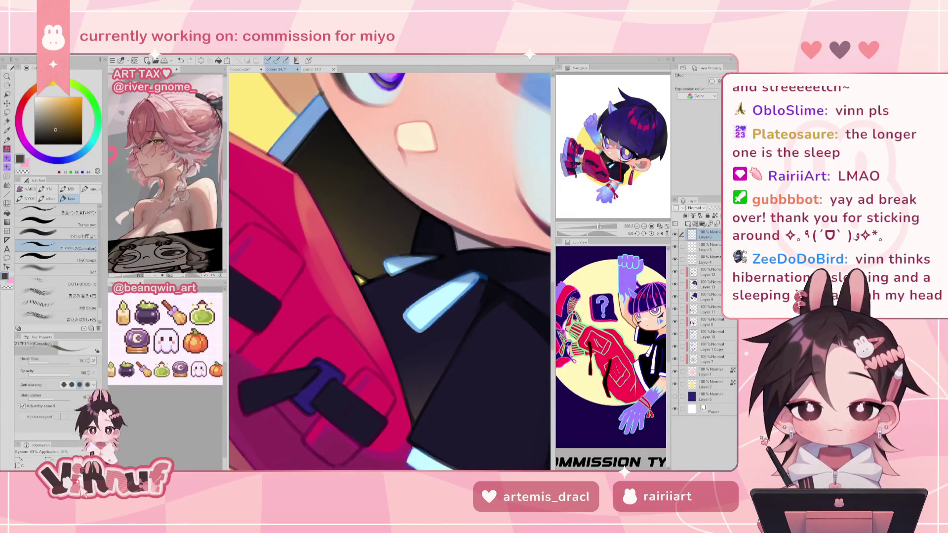
drag(598, 225, 592, 226)
scroll(422, 317, up, 1)
scroll(423, 316, up, 1)
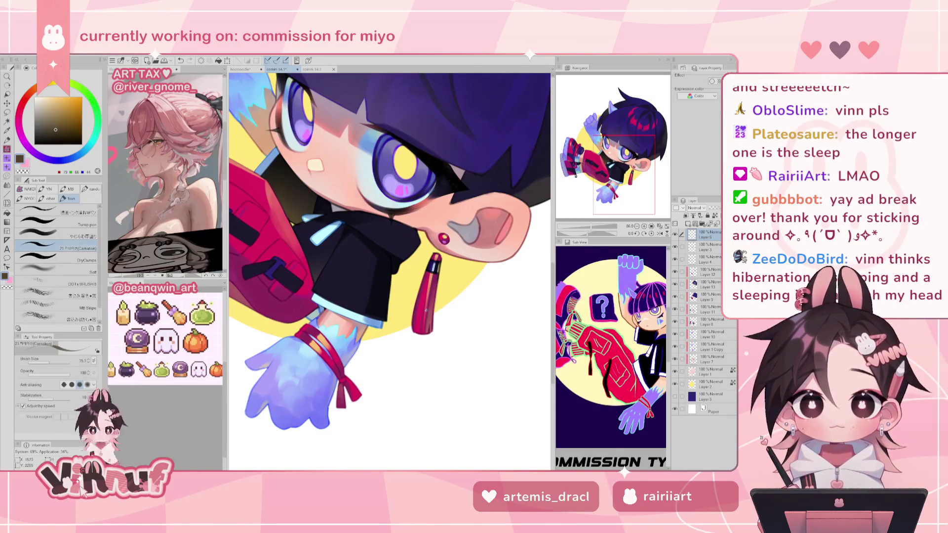
alt+click(430, 327)
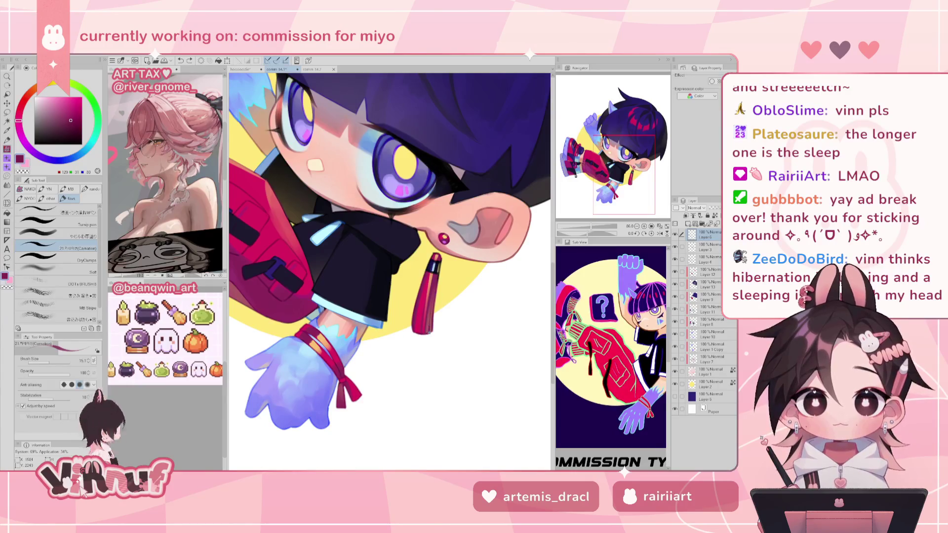
scroll(595, 175, down, 5)
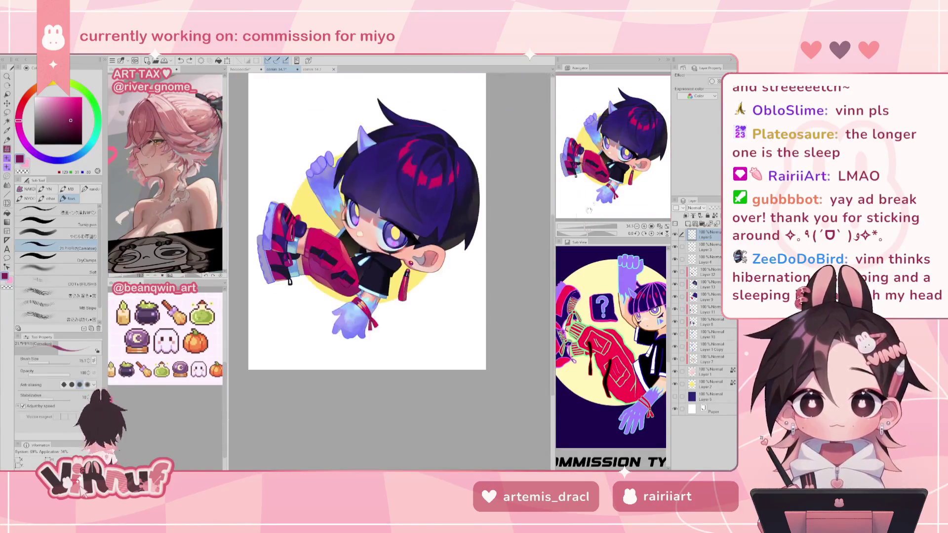
- Zoom in on the raised hand and eyedrop the glove, settling on a darker blue-purple
scroll(594, 212, up, 2)
scroll(593, 212, up, 2)
scroll(594, 212, up, 1)
scroll(611, 106, up, 1)
scroll(603, 108, up, 1)
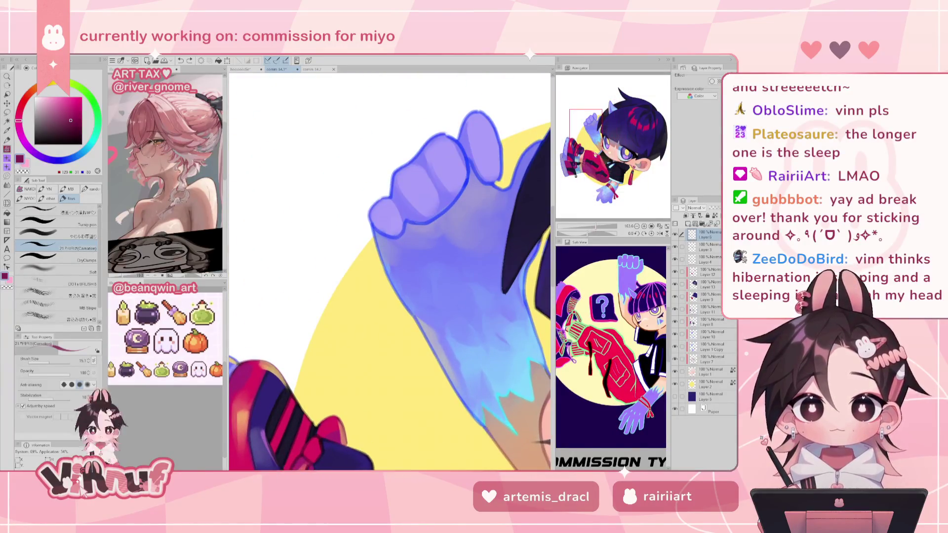
scroll(593, 113, up, 1)
scroll(587, 116, up, 1)
alt+click(346, 338)
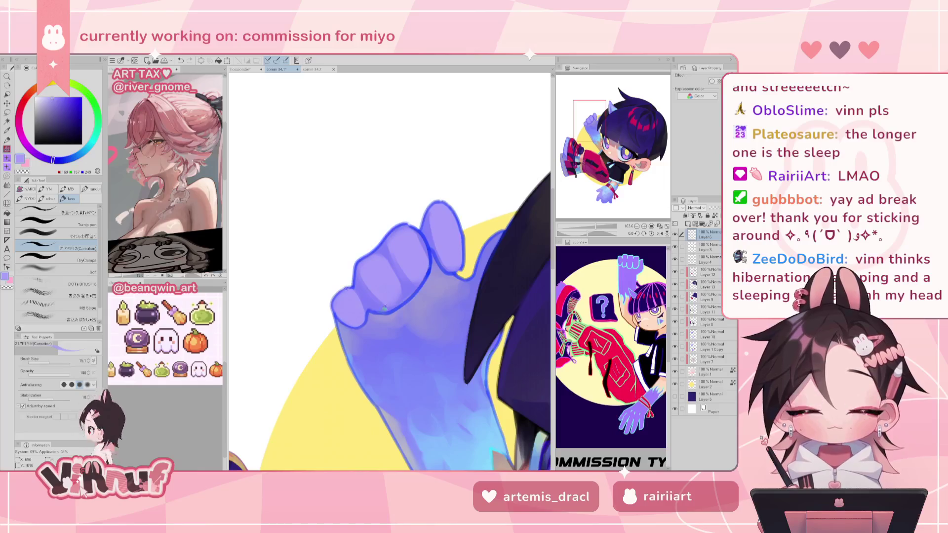
alt+click(371, 304)
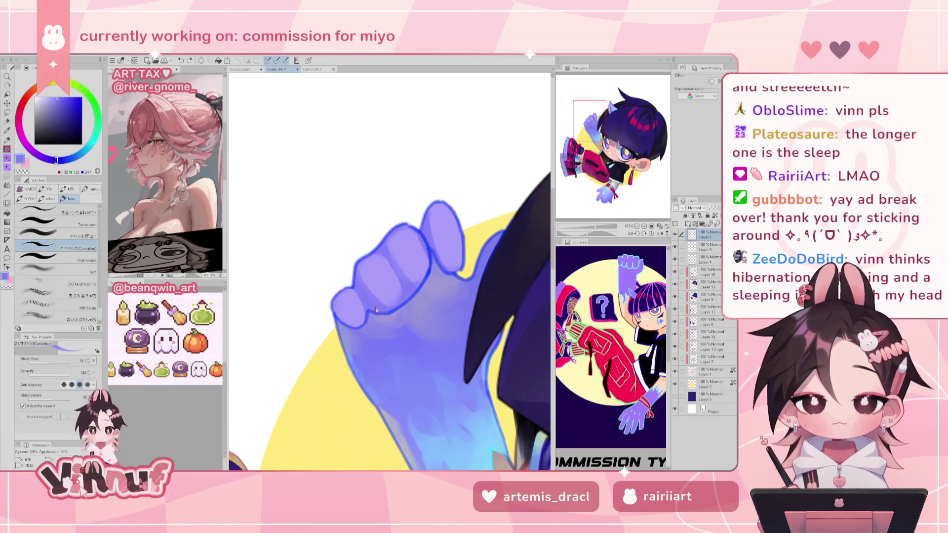